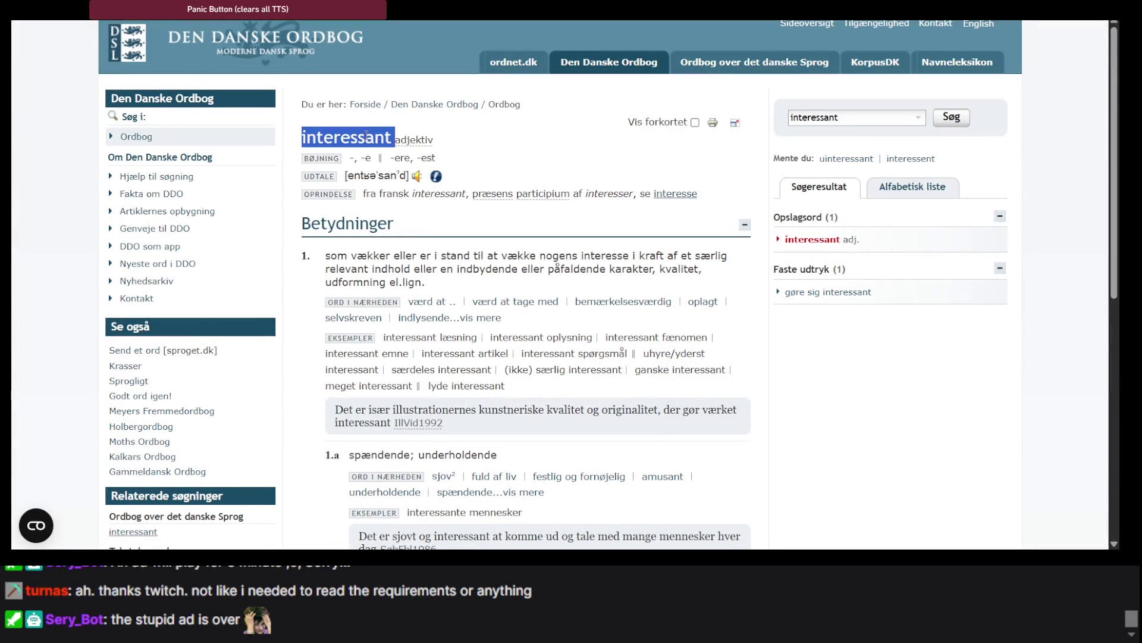
Paste 'interessant' onto line 22, then select the Swedish headword 'intressant' in Svensk-Dansk Ordbog.
{"action": "key", "text": "alt+Tab"}
{"action": "type", "text": "interessant"}
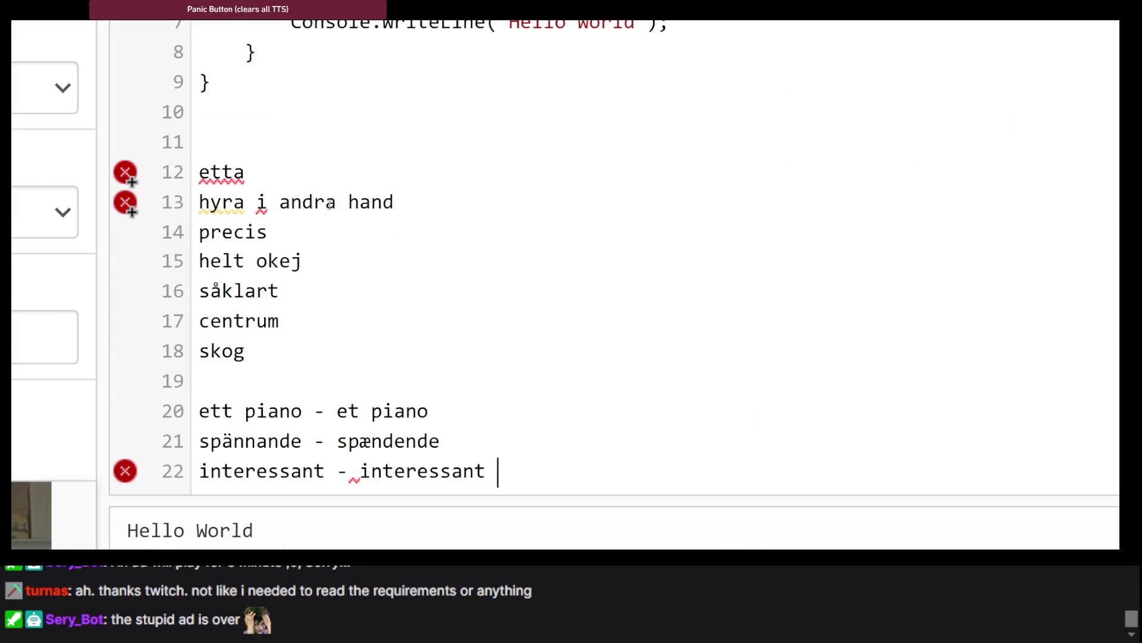
{"action": "key", "text": "alt+Tab"}
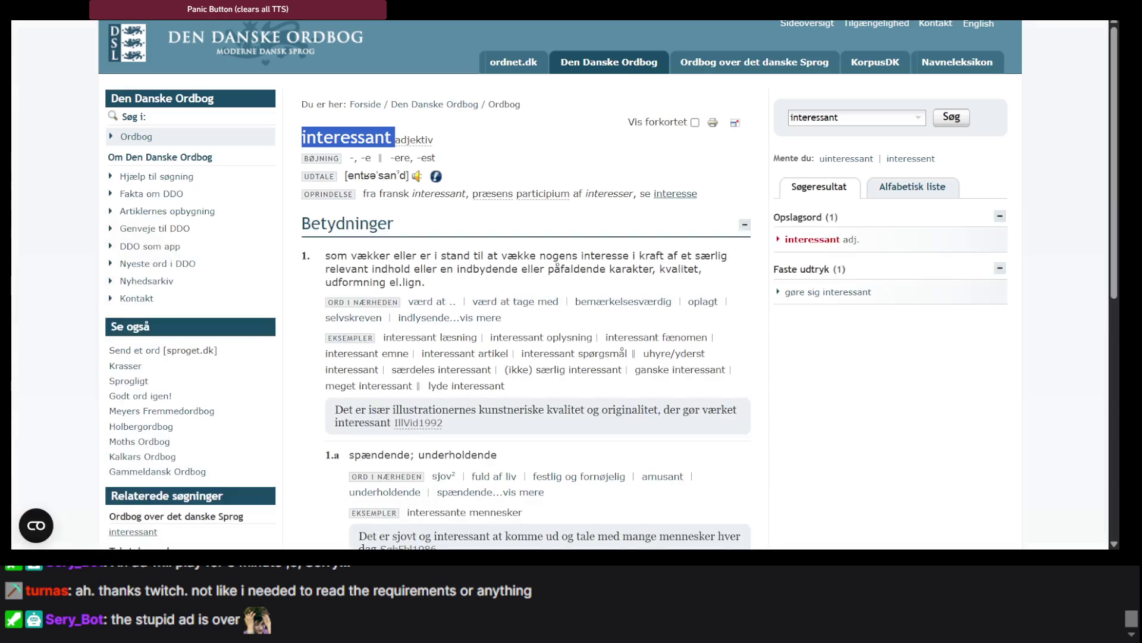
{"action": "key", "text": "ctrl+Tab"}
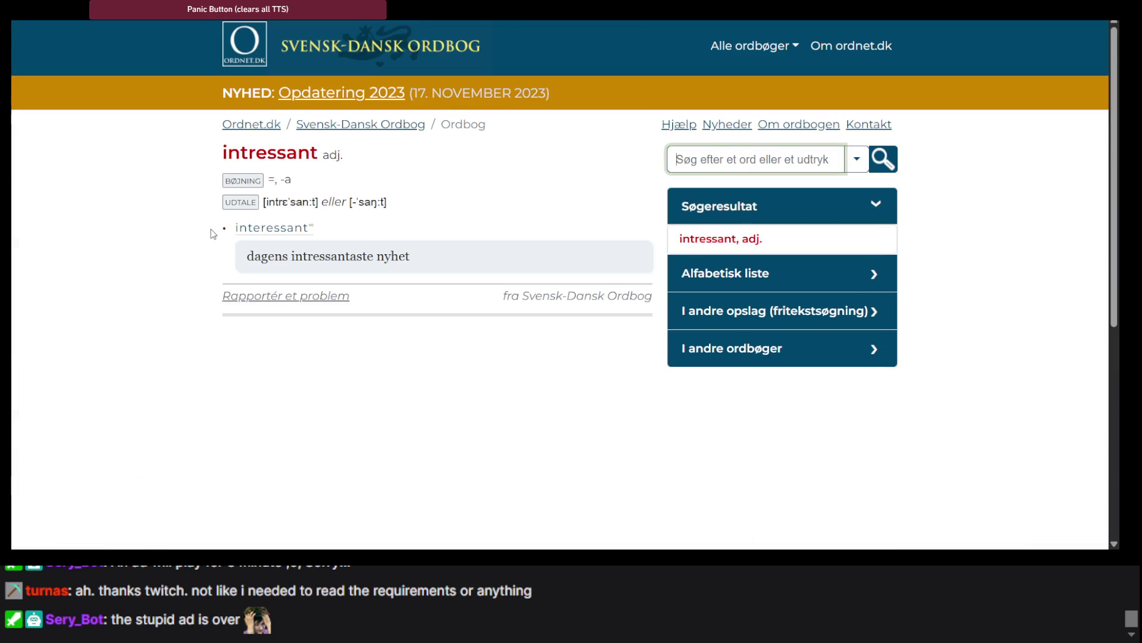
{"action": "scroll", "coordinate": [213, 233], "scroll_direction": "up", "scroll_amount": 2, "text": "ctrl"}
{"action": "triple_click", "coordinate": [270, 119]}
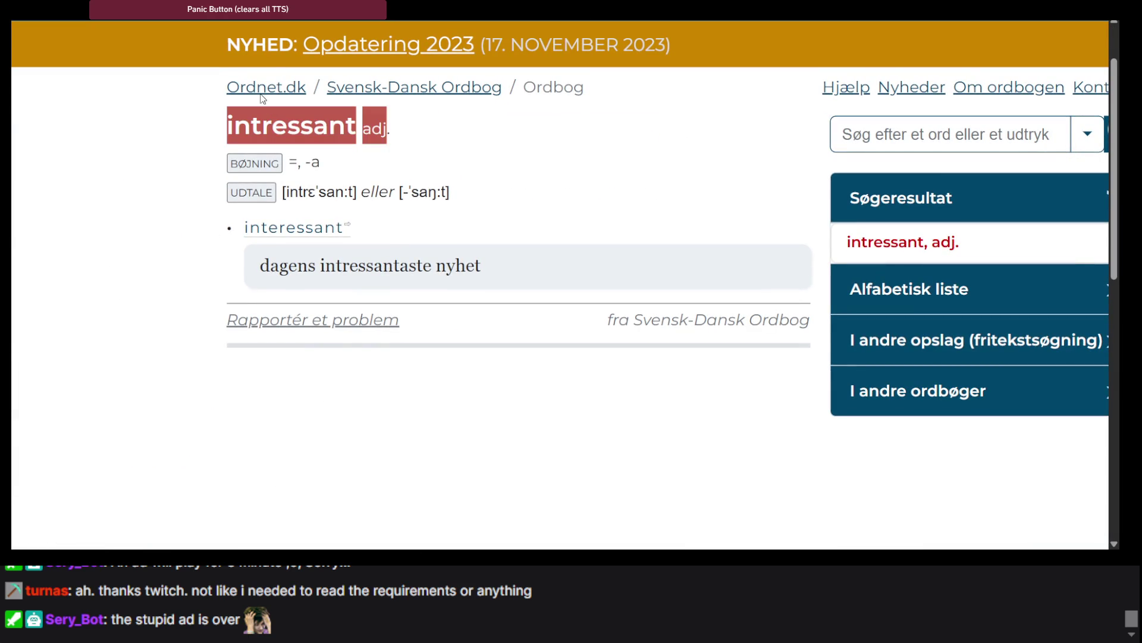
{"action": "key", "text": "alt+Tab"}
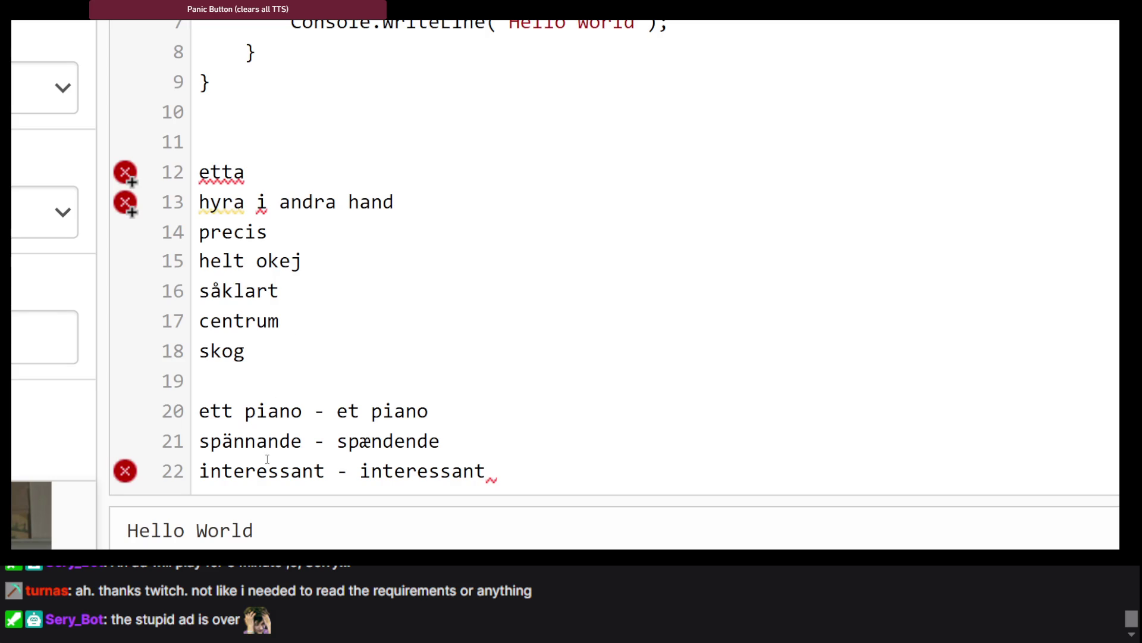
Replace line 22's first word with the pasted 'intressant', removing the stray 'adj'.
{"action": "double_click", "coordinate": [253, 470]}
{"action": "type", "text": "intressantadj"}
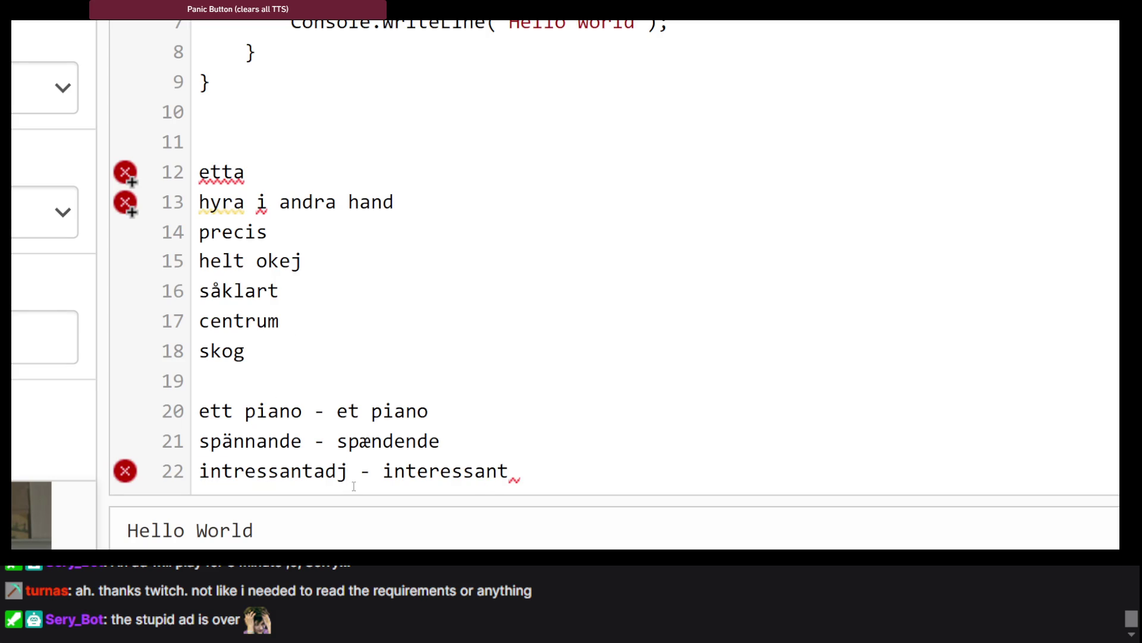
{"action": "key", "text": "BackSpace"}
{"action": "key", "text": "BackSpace"}
{"action": "key", "text": "BackSpace"}
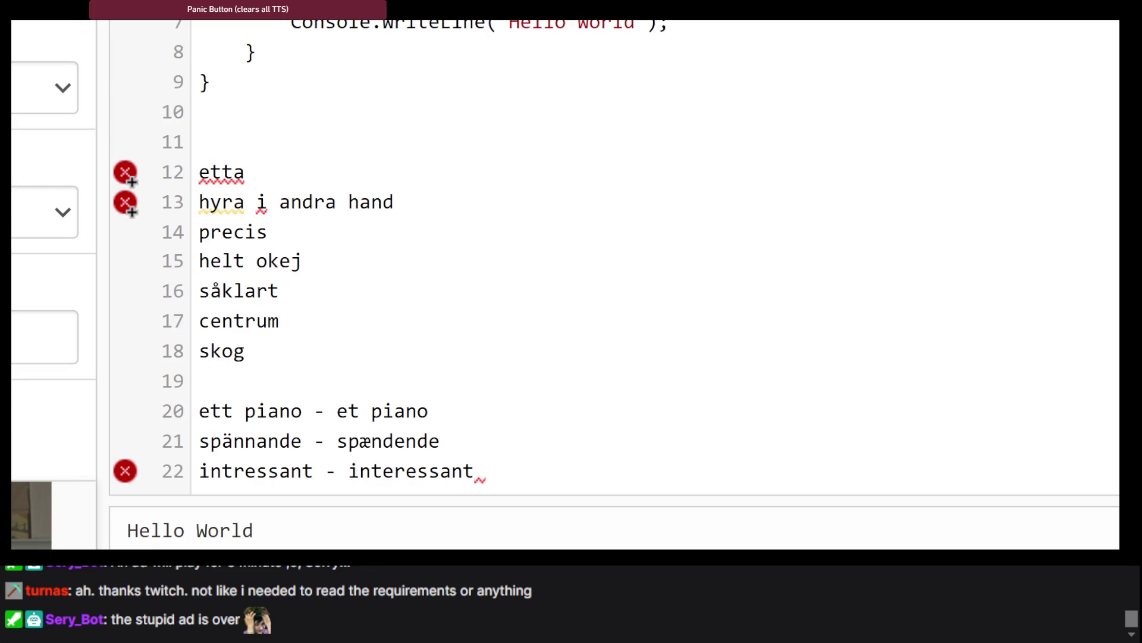
{"action": "key", "text": "alt+Tab"}
{"action": "type", "text": "fr"}
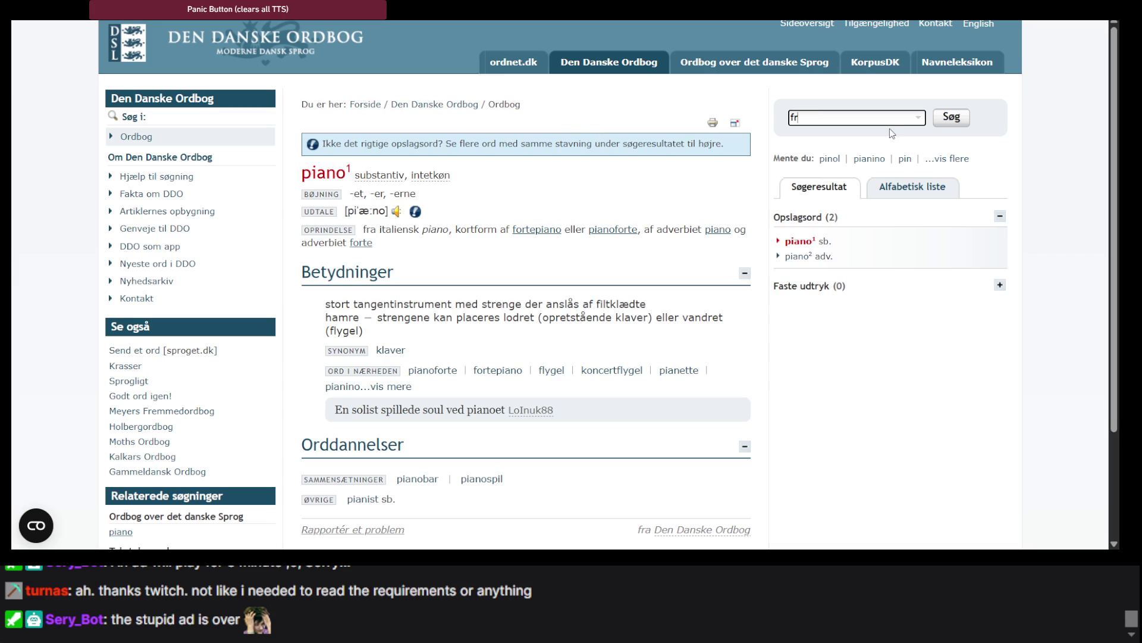
{"action": "type", "text": "u"}
{"action": "key", "text": "Return"}
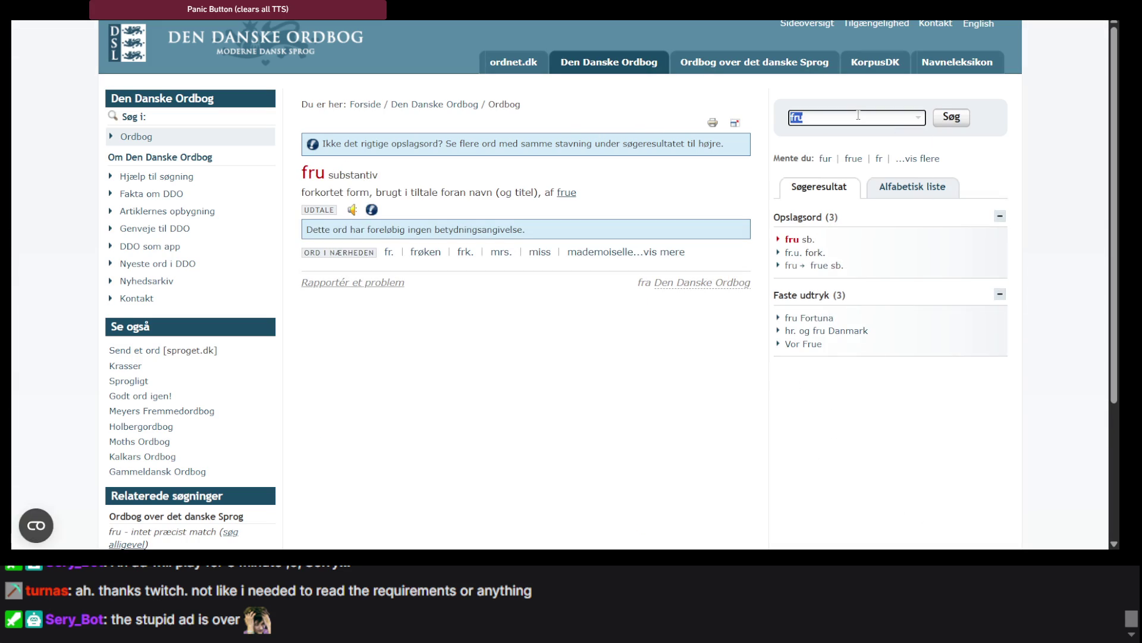
{"action": "type", "text": "fr"}
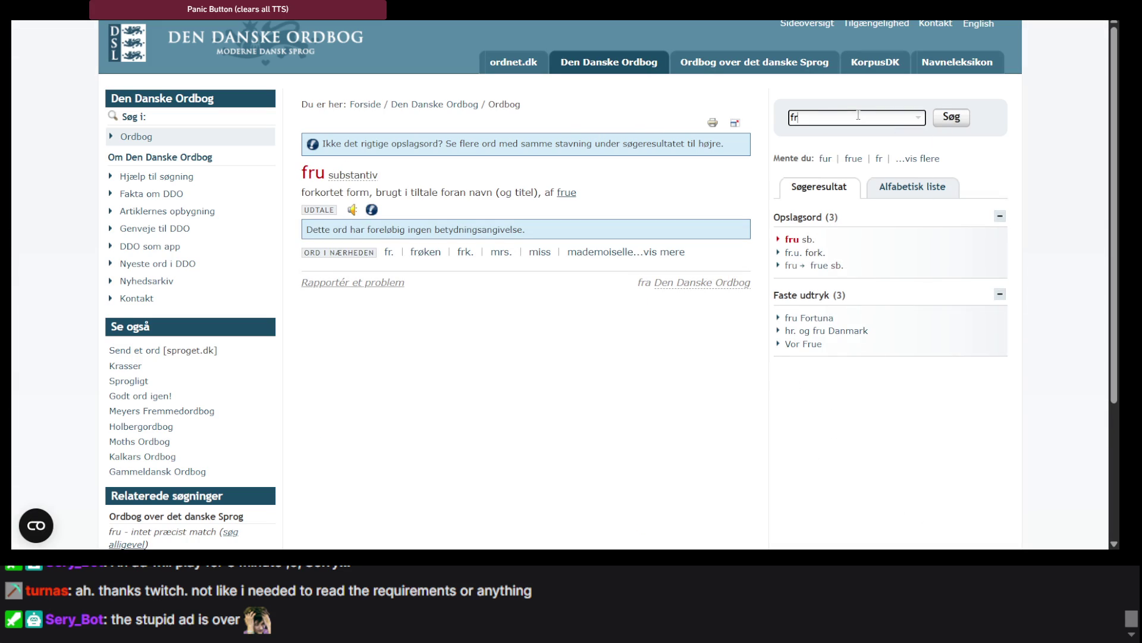
{"action": "type", "text": "ukost"}
{"action": "key", "text": "Return"}
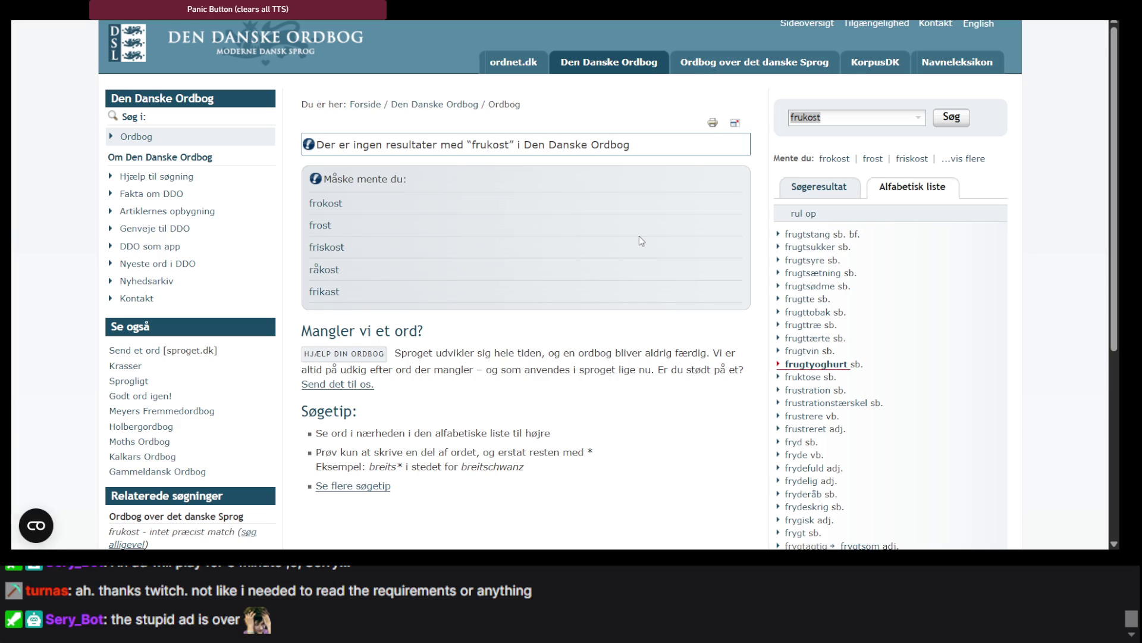
{"action": "left_click", "coordinate": [333, 204]}
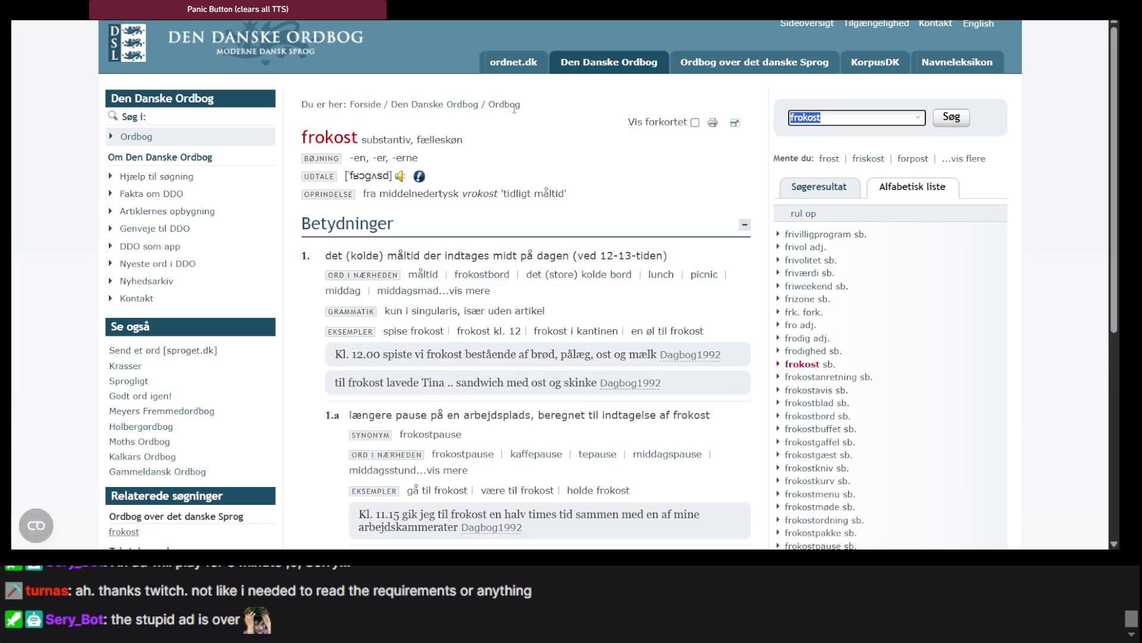
{"action": "double_click", "coordinate": [331, 133]}
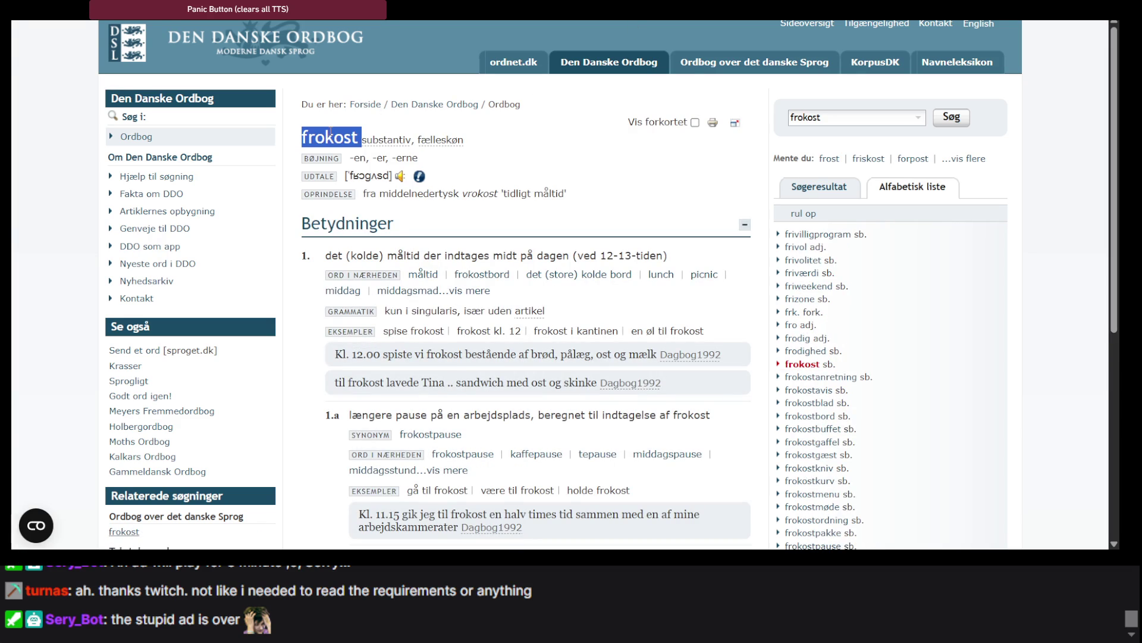
{"action": "key", "text": "alt+Tab"}
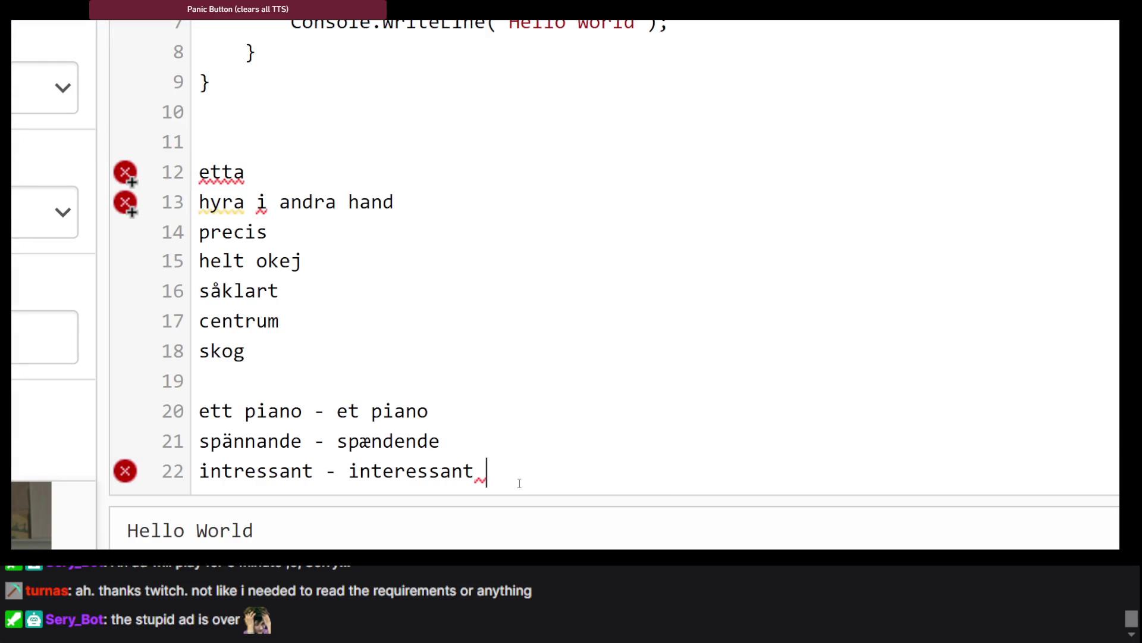
Add a new line 23 reading 'lunch - frokost' after line 22.
{"action": "key", "text": "Return"}
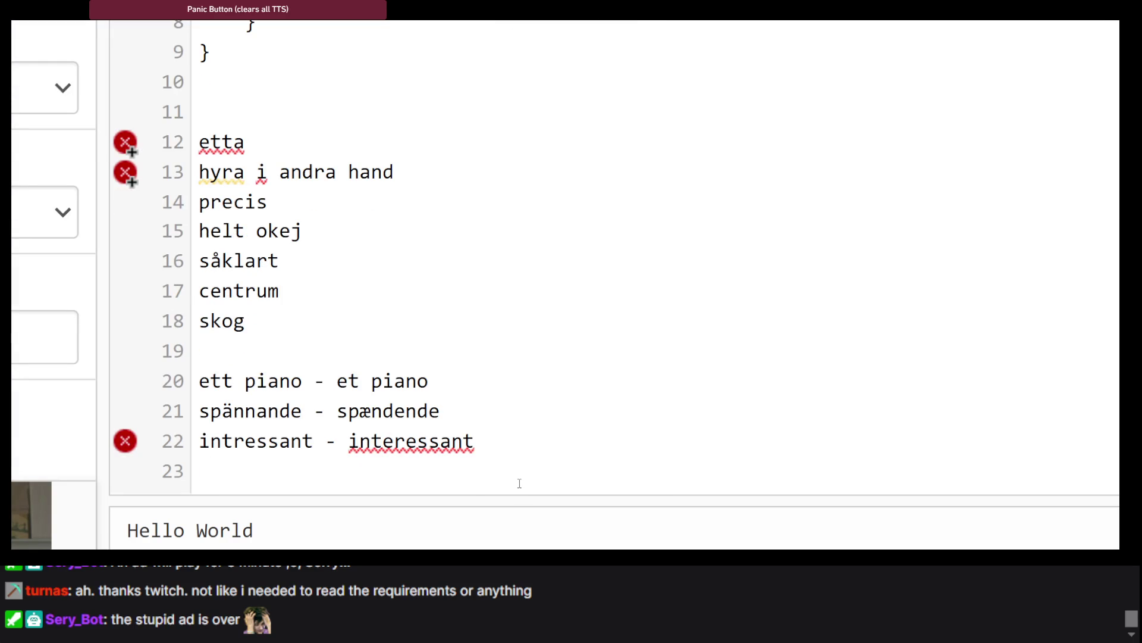
{"action": "type", "text": "lunch frokost"}
{"action": "left_click", "coordinate": [267, 470]}
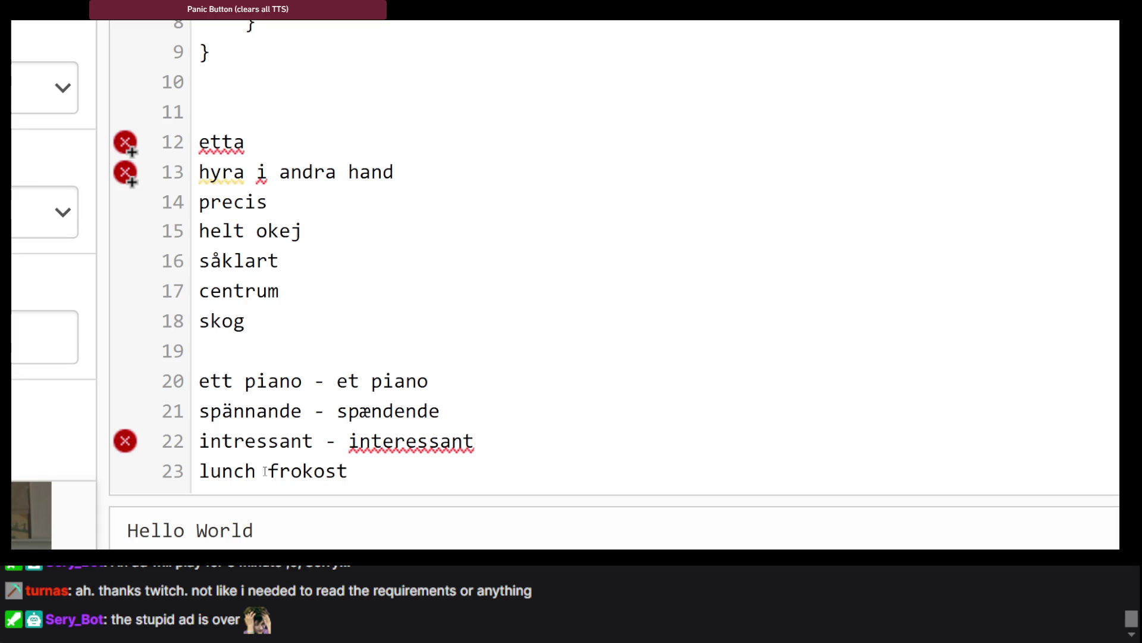
{"action": "type", "text": "-"}
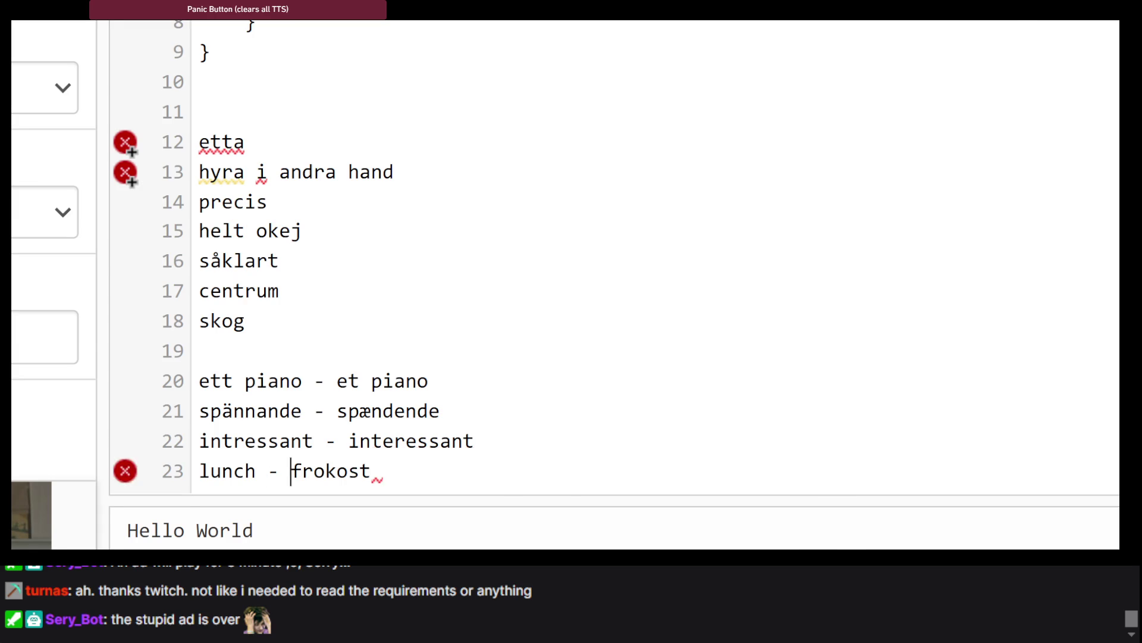
Check the frokost entry in Den Danske Ordbog, then start an empty line 24.
{"action": "key", "text": "alt+Tab"}
{"action": "key", "text": "alt+Tab"}
{"action": "left_click", "coordinate": [416, 475]}
{"action": "key", "text": "Return"}
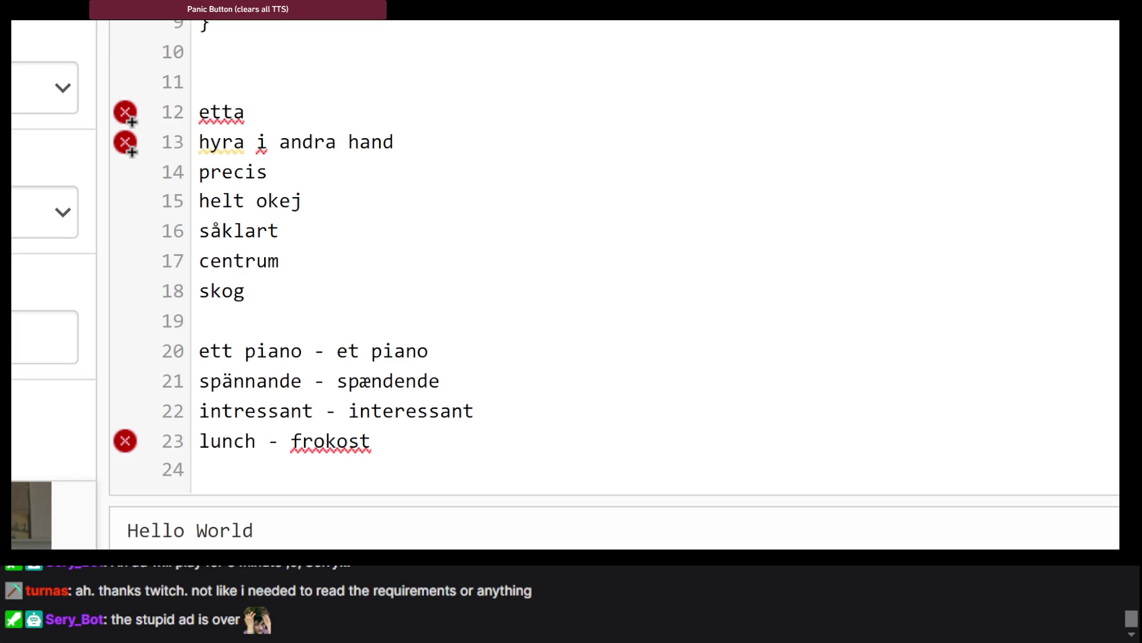
Search Svensk-Dansk Ordbog for 'universitet'.
{"action": "key", "text": "alt+Tab"}
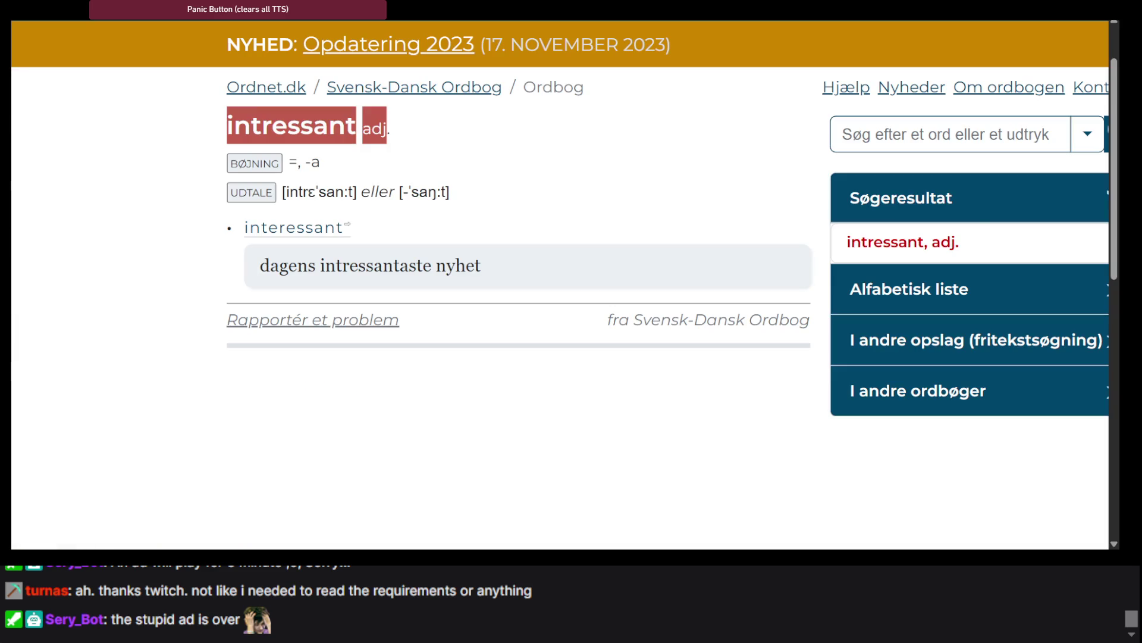
{"action": "left_click", "coordinate": [927, 135]}
{"action": "type", "text": "universitet"}
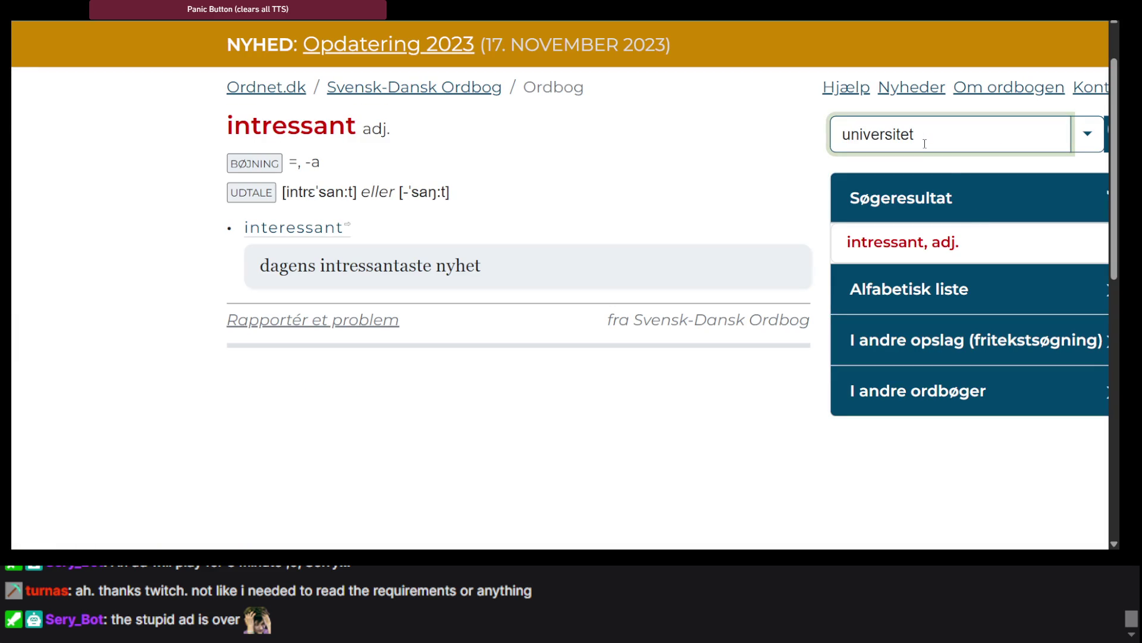
{"action": "key", "text": "Return"}
Zoom in and look up 'radio', showing Danish translations like 'høre radio'.
{"action": "key", "text": "ctrl+plus"}
{"action": "key", "text": "ctrl+plus"}
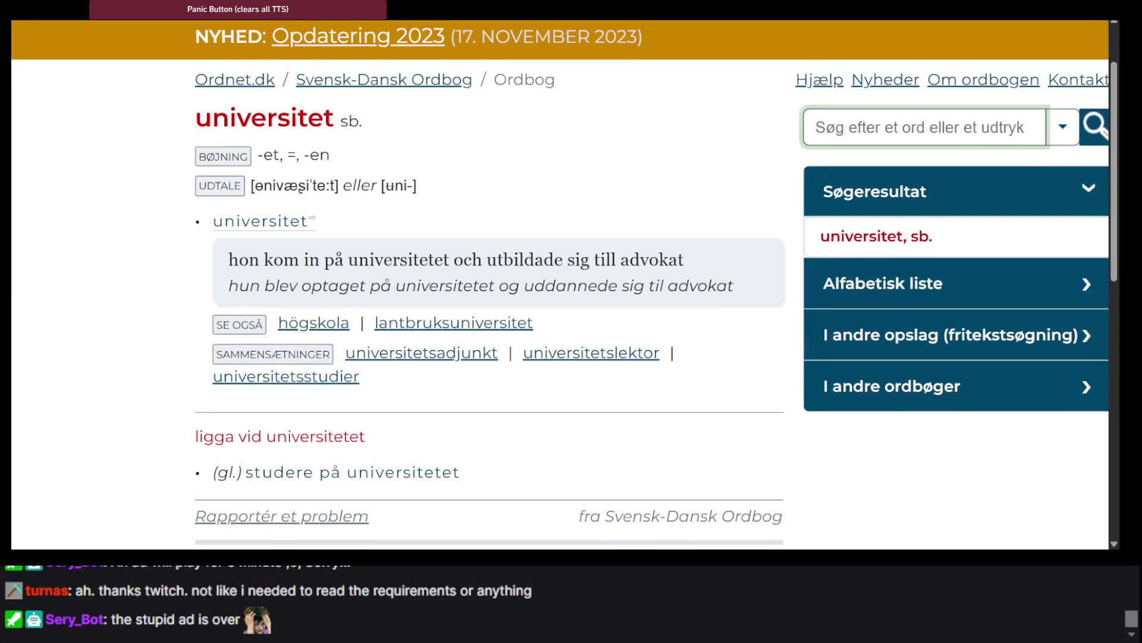
{"action": "key", "text": "alt+Tab"}
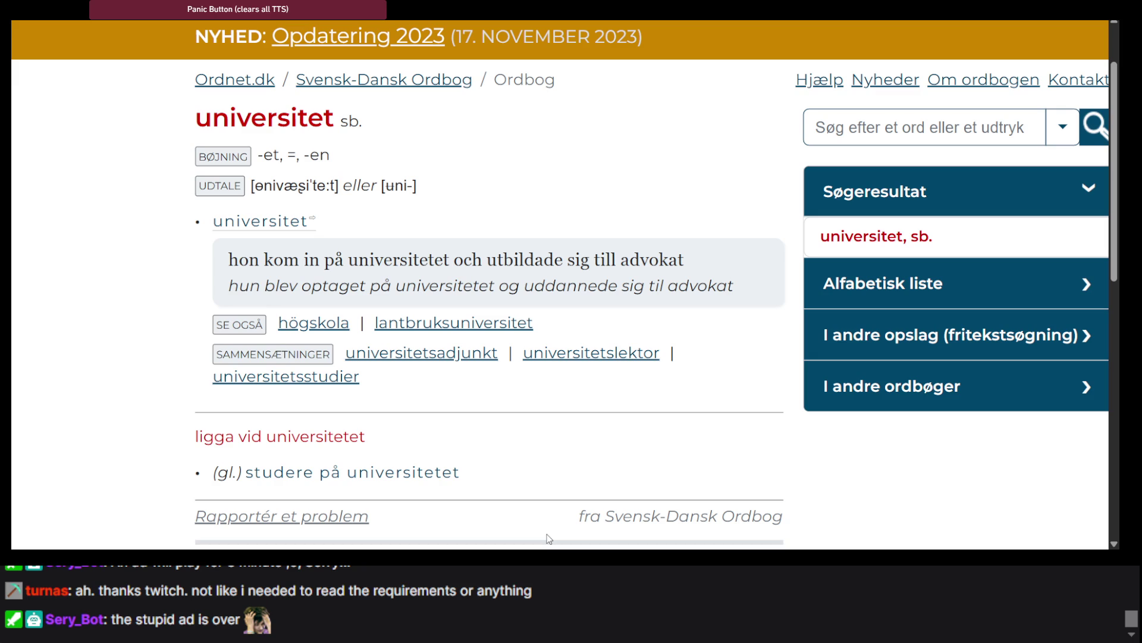
{"action": "key", "text": "Return"}
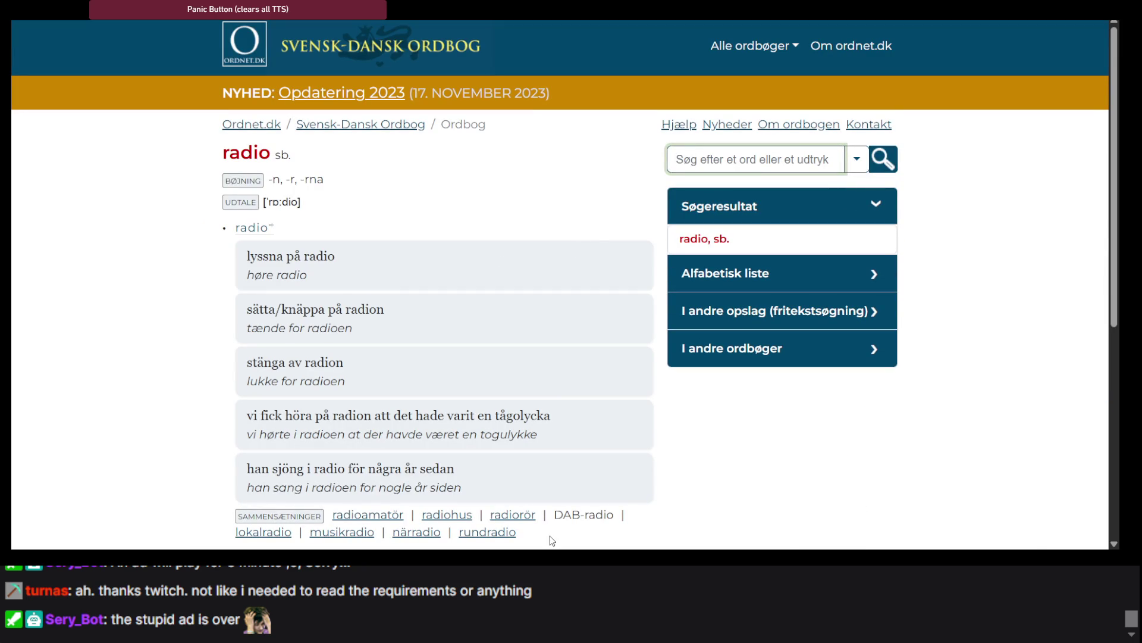
{"action": "left_click", "coordinate": [552, 541]}
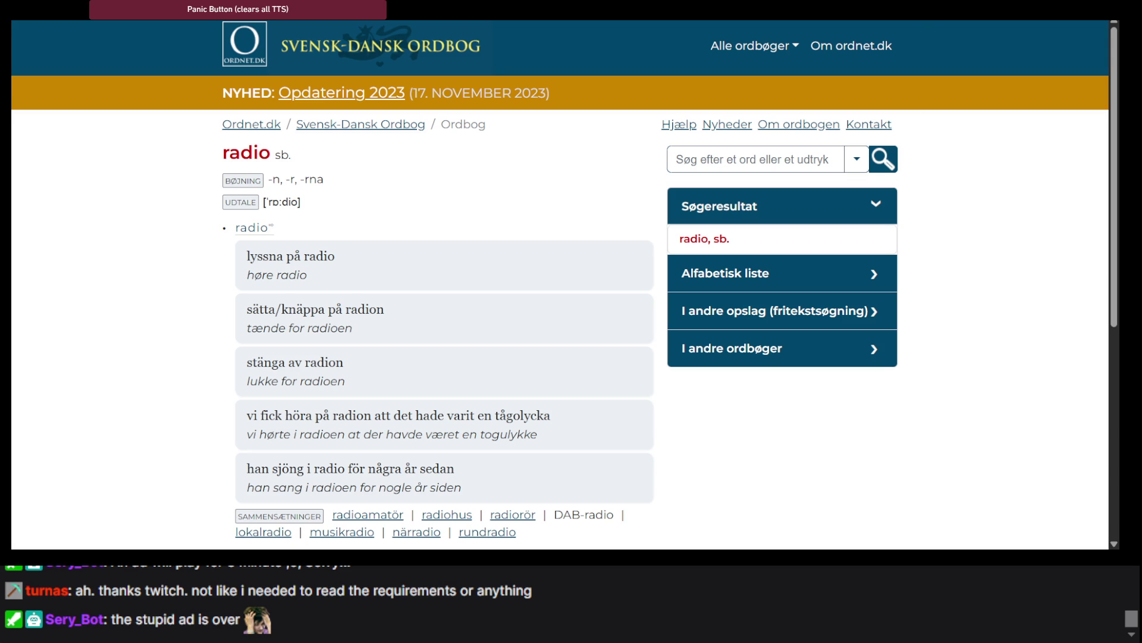
Switch from the ordnet.dk dictionary page back to the Swedish–Danish word list in the code editor.
{"action": "key", "text": "alt+Tab"}
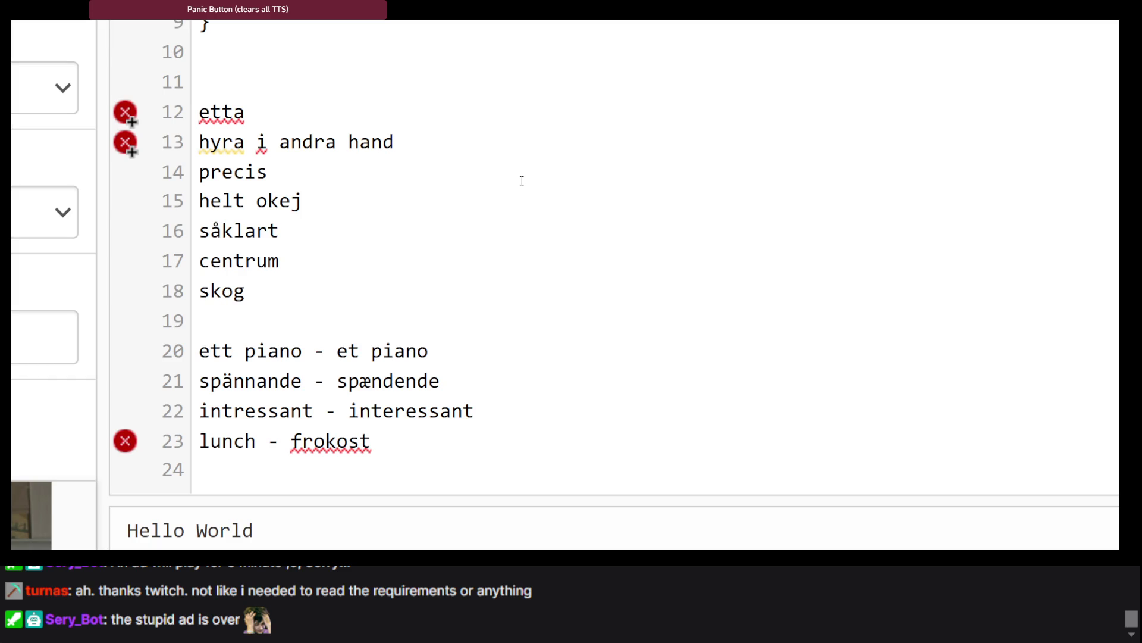
Switch from the code editor to the Khan Academy tab showing the completed bonus question.
{"action": "key", "text": "ctrl+Tab"}
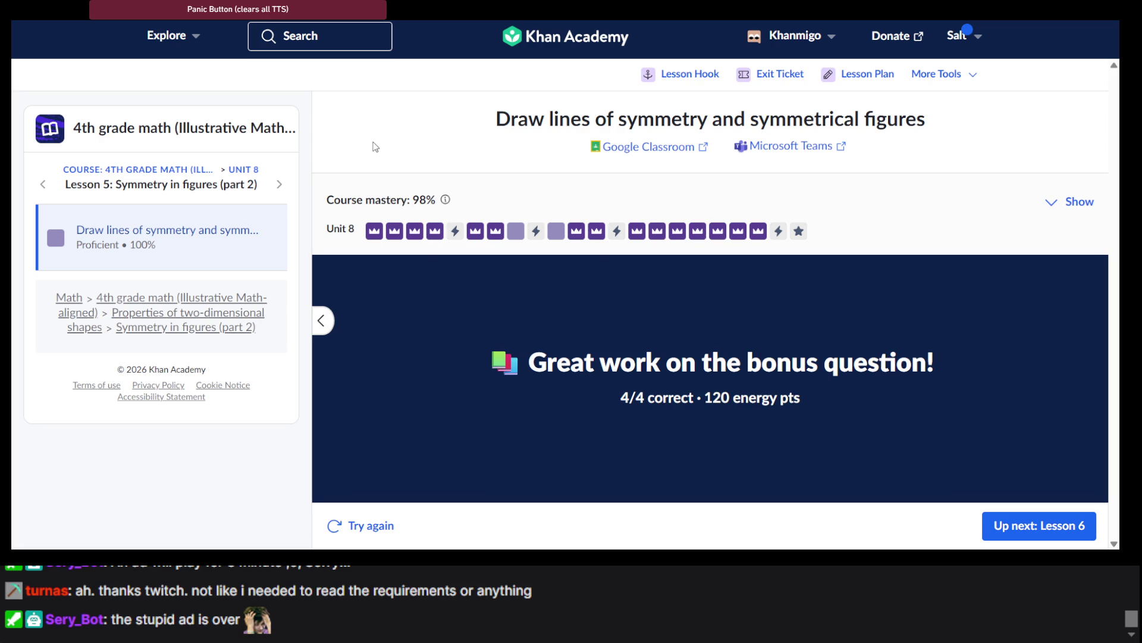
Expand and review the course mastery breakdown for every unit, then bring up the Explore course catalogue.
{"action": "left_click", "coordinate": [1091, 207]}
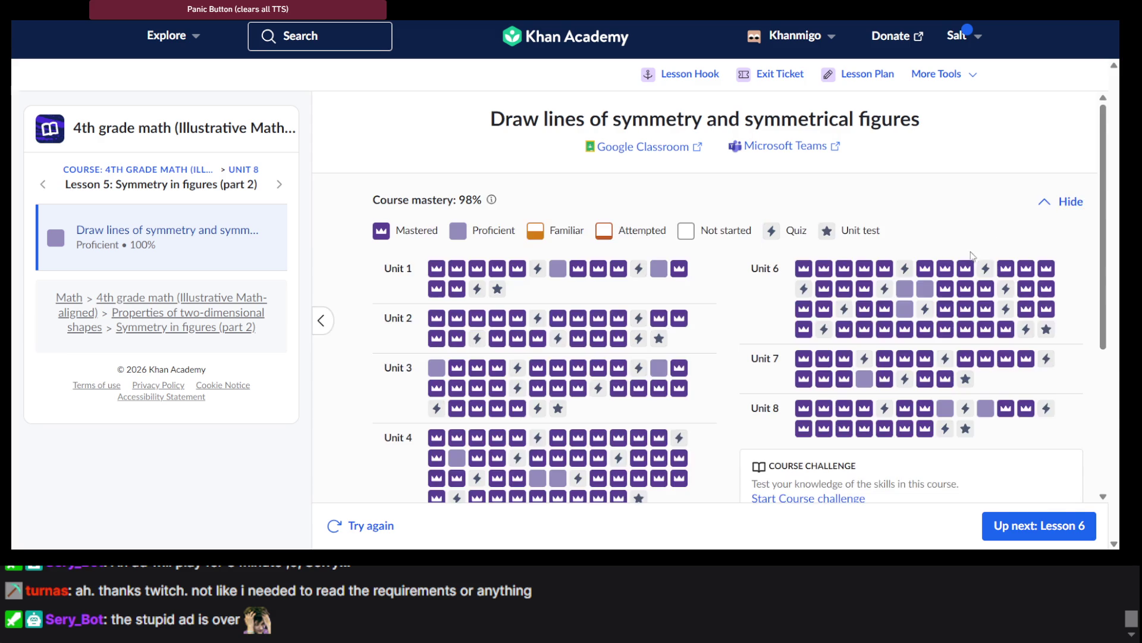
{"action": "scroll", "coordinate": [768, 482], "scroll_direction": "down", "scroll_amount": 3}
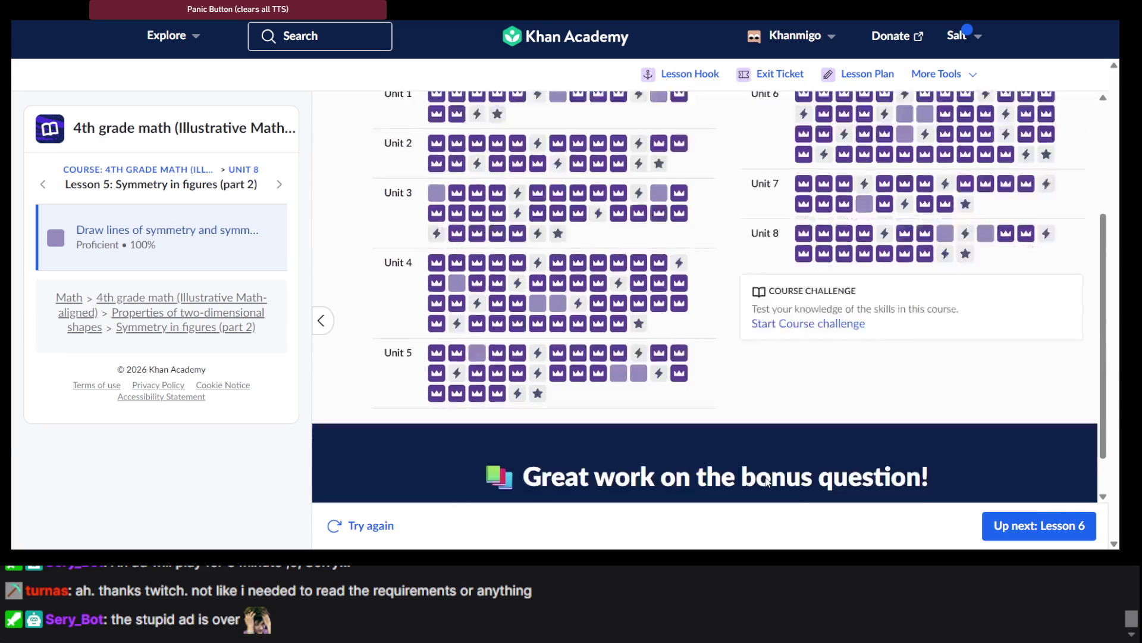
{"action": "scroll", "coordinate": [767, 482], "scroll_direction": "up", "scroll_amount": 3}
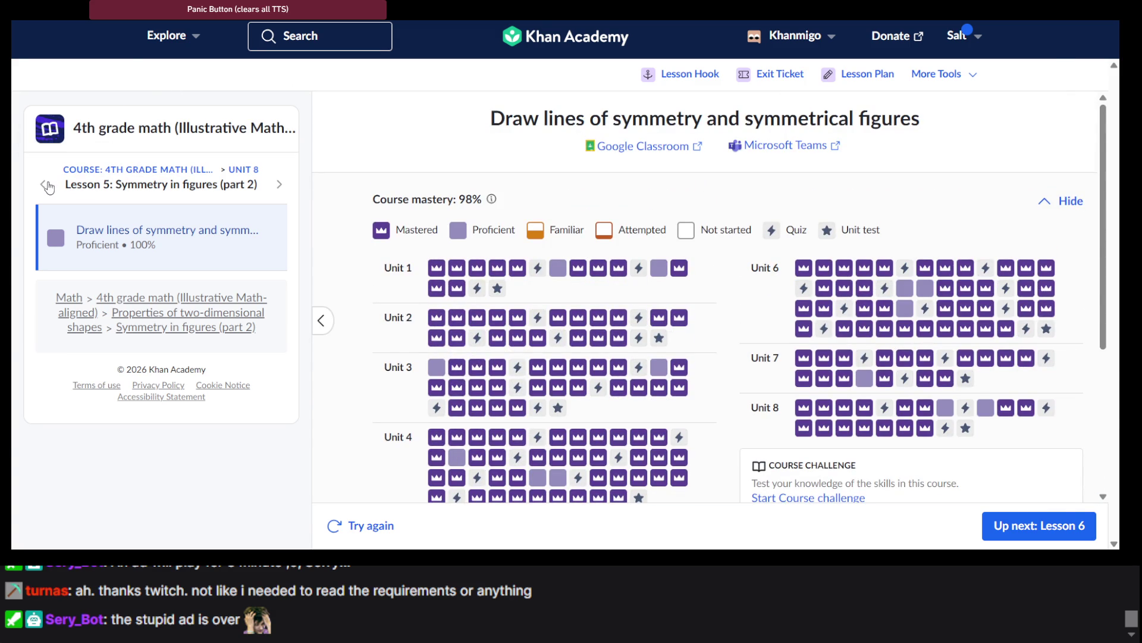
{"action": "scroll", "coordinate": [474, 262], "scroll_direction": "down", "scroll_amount": 3}
{"action": "scroll", "coordinate": [475, 263], "scroll_direction": "up", "scroll_amount": 3}
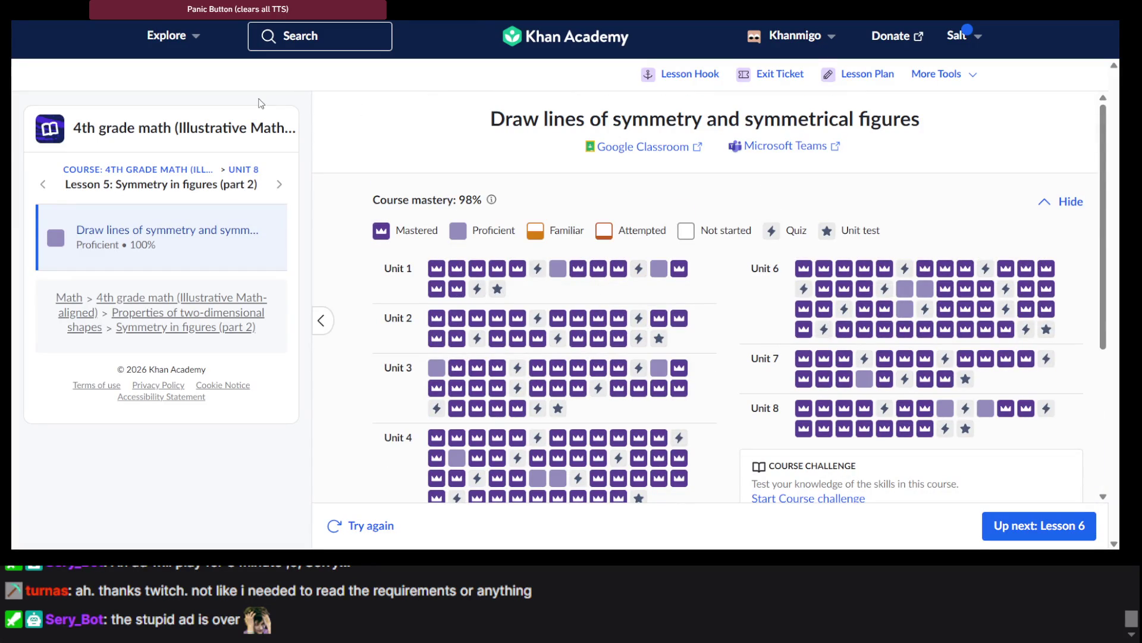
{"action": "left_click", "coordinate": [190, 36]}
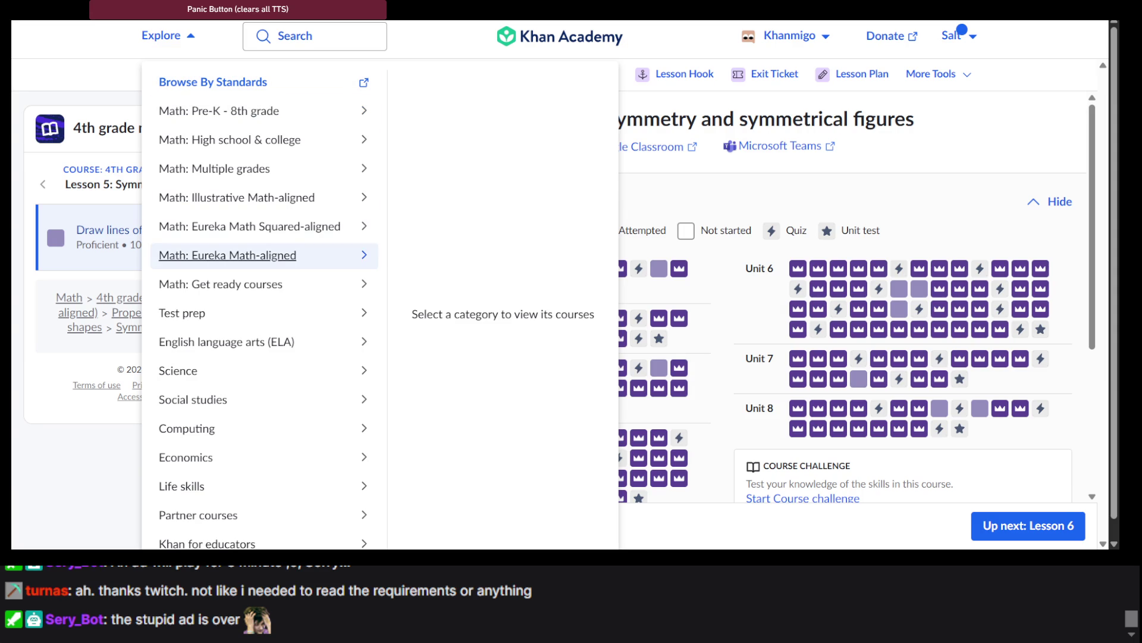
Compare the Eureka Math Squared-aligned and Eureka Math-aligned course lists, then open 7th grade math.
{"action": "left_click", "coordinate": [321, 239]}
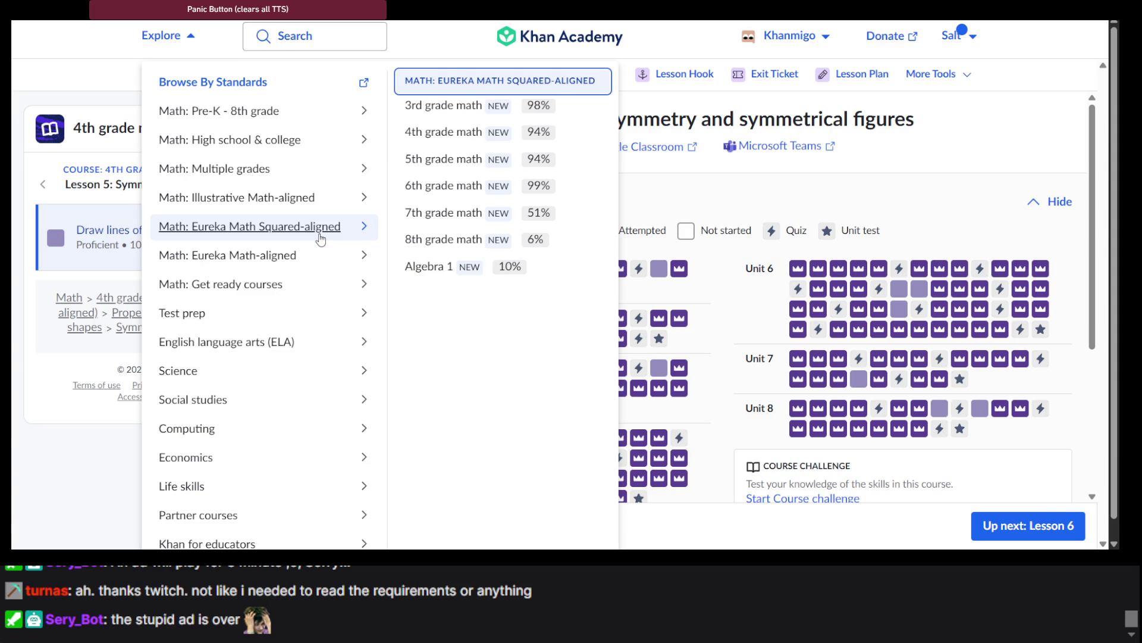
{"action": "left_click", "coordinate": [320, 255]}
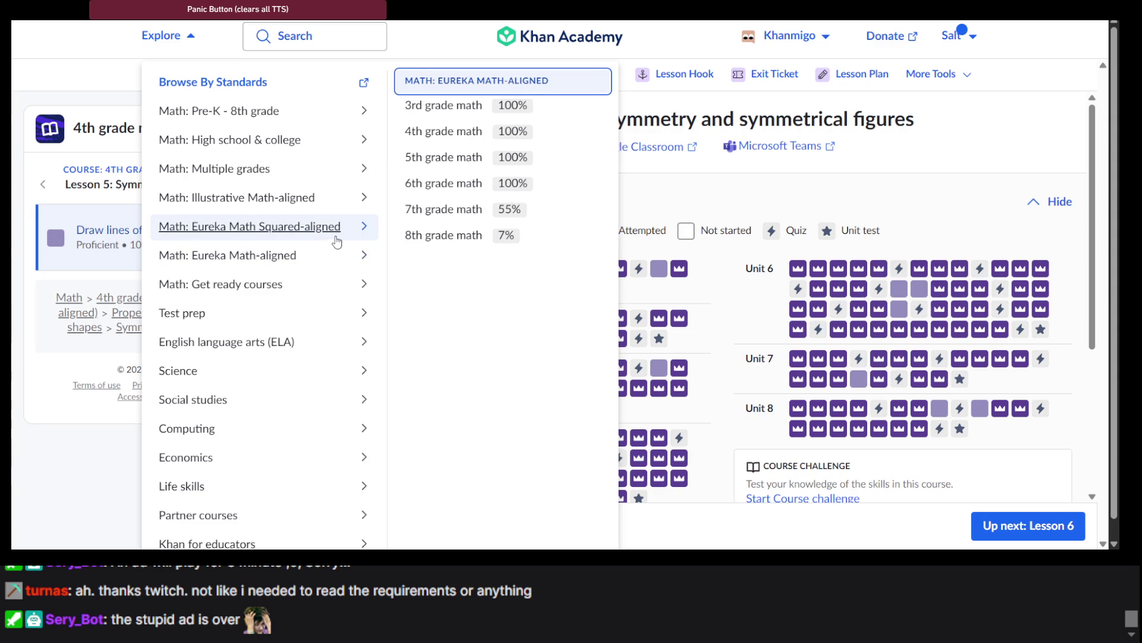
{"action": "left_click", "coordinate": [338, 238]}
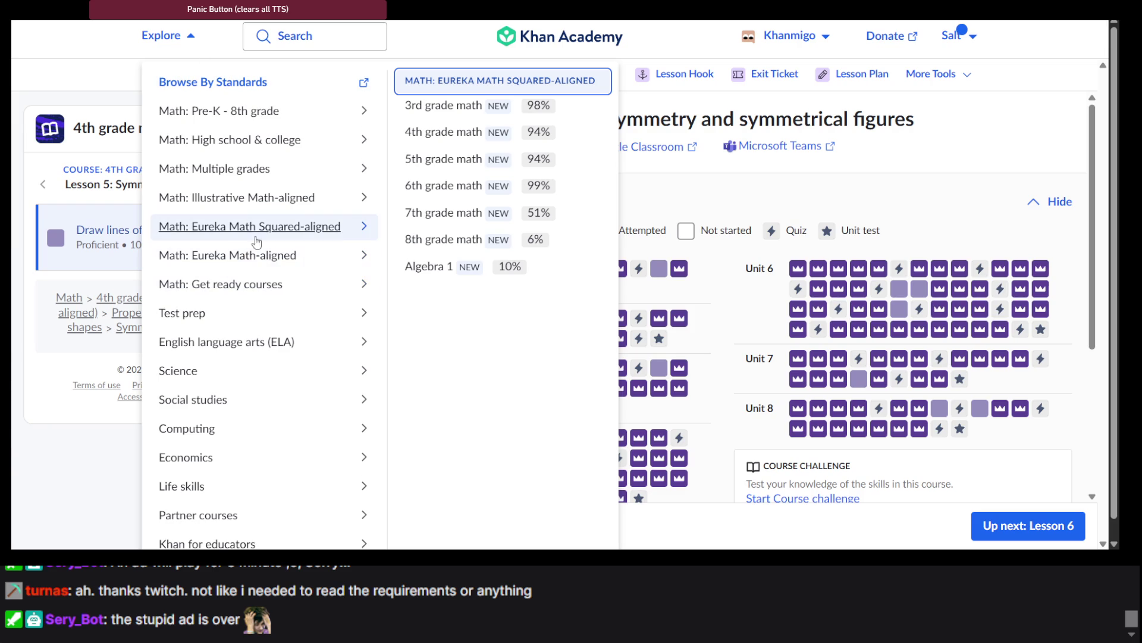
{"action": "left_click", "coordinate": [418, 193]}
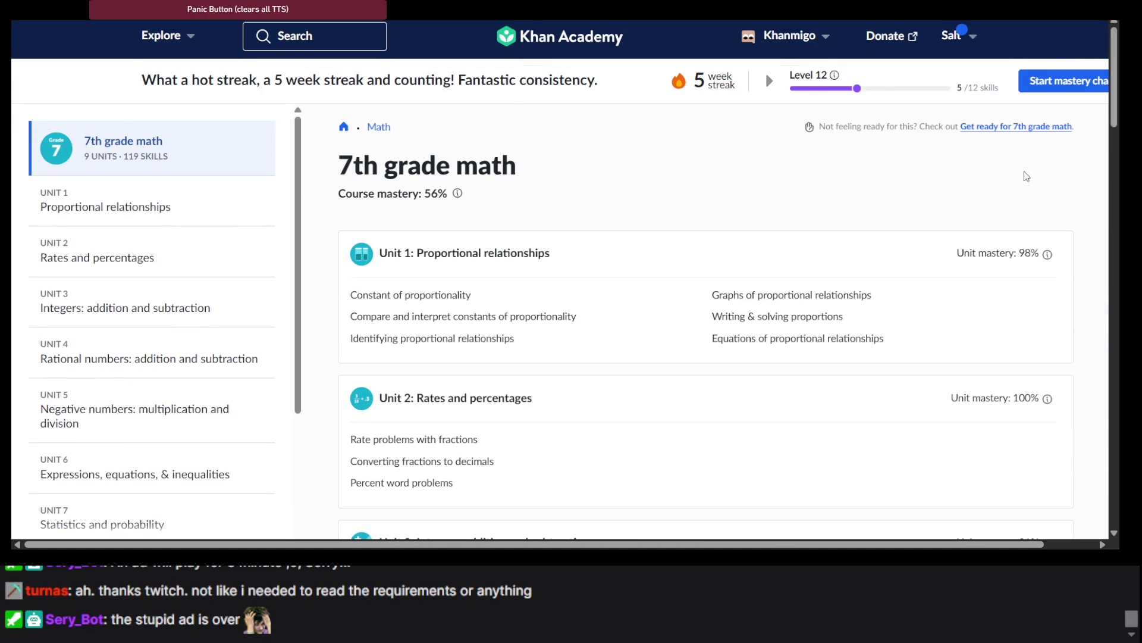
Scroll the 7th grade math course page and look through Unit 1: Proportional relationships.
{"action": "scroll", "coordinate": [896, 124], "scroll_direction": "down", "scroll_amount": 10}
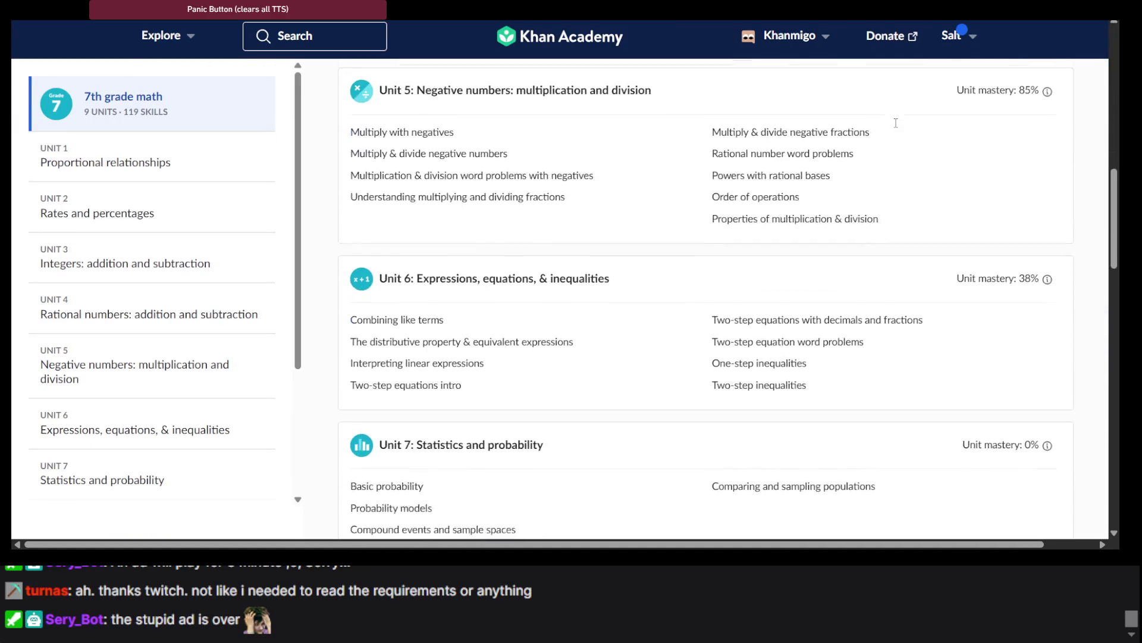
{"action": "scroll", "coordinate": [896, 123], "scroll_direction": "down", "scroll_amount": 10}
{"action": "scroll", "coordinate": [897, 128], "scroll_direction": "up", "scroll_amount": 5}
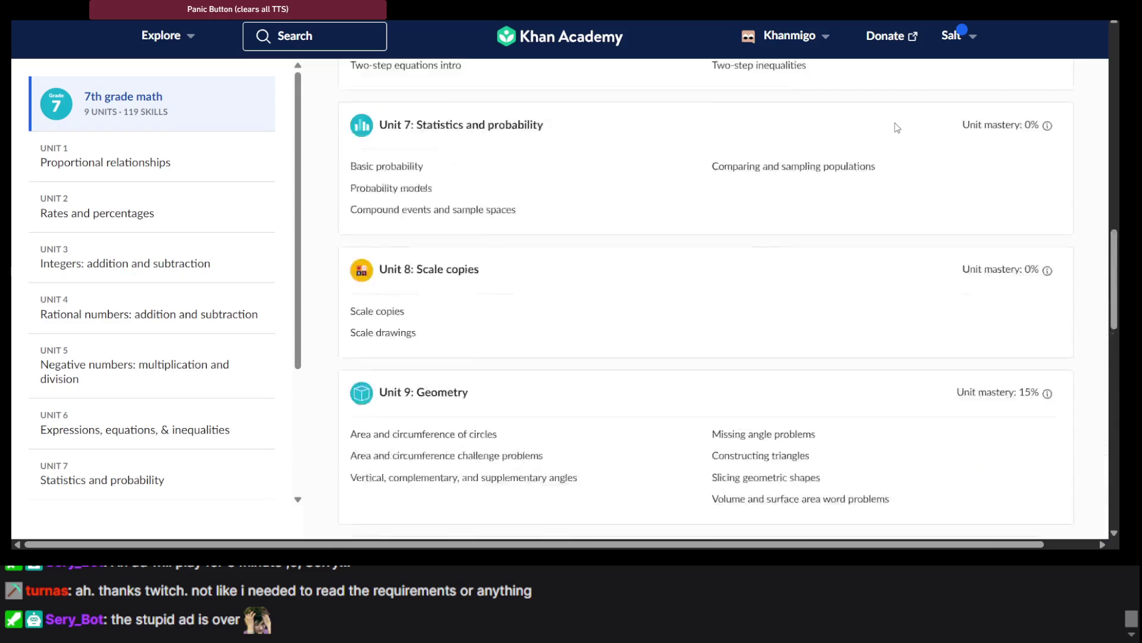
{"action": "scroll", "coordinate": [897, 127], "scroll_direction": "up", "scroll_amount": 10}
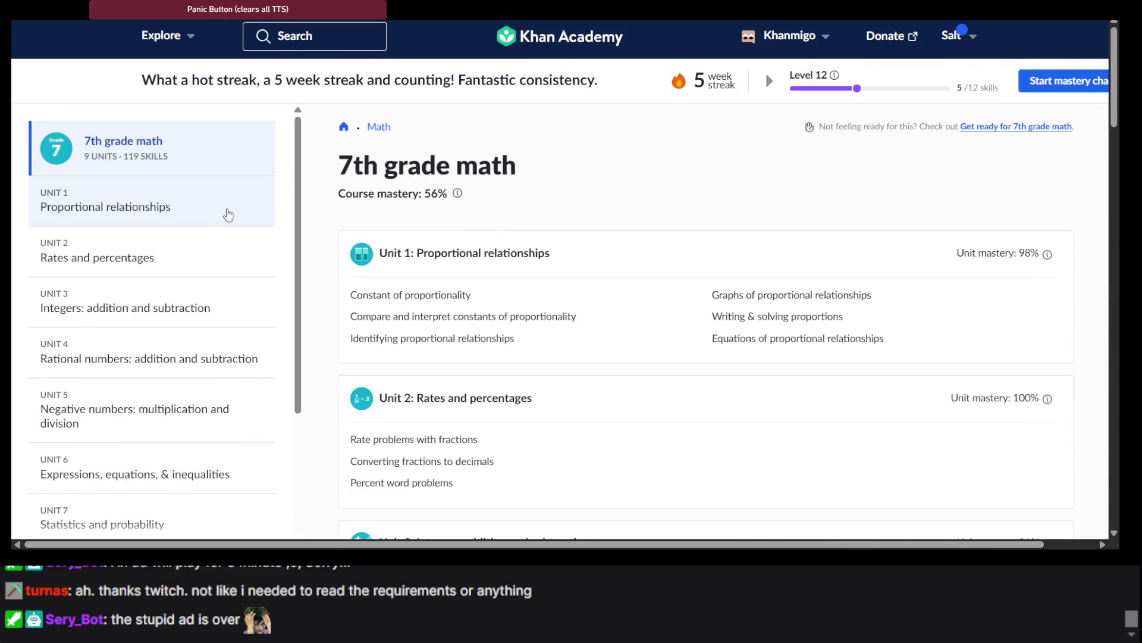
{"action": "left_click", "coordinate": [228, 214]}
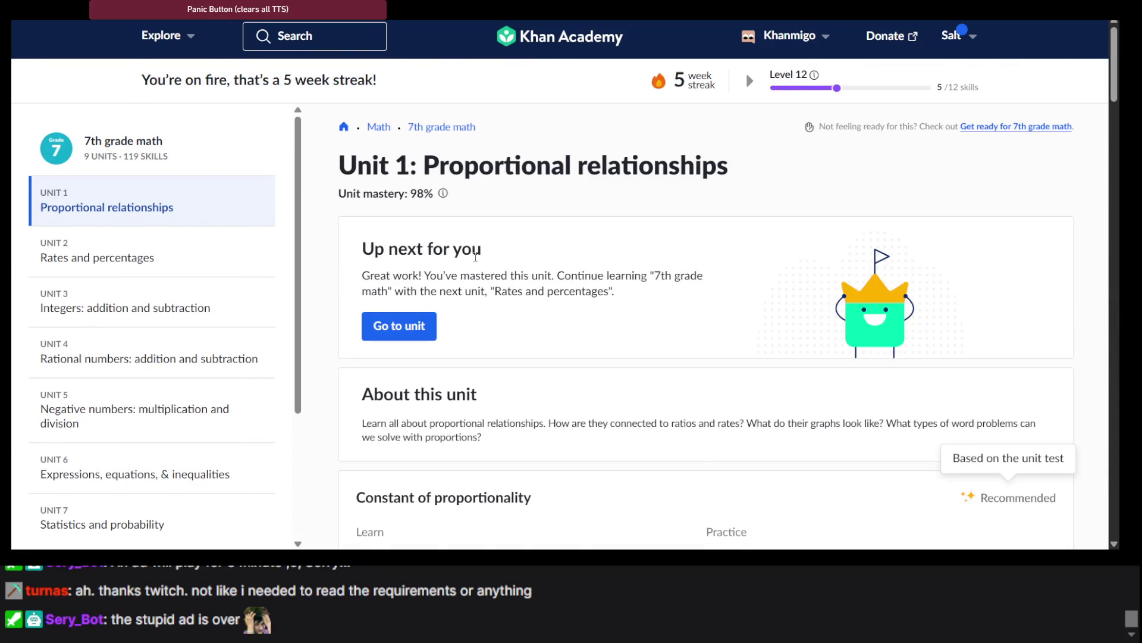
{"action": "scroll", "coordinate": [476, 257], "scroll_direction": "down", "scroll_amount": 20}
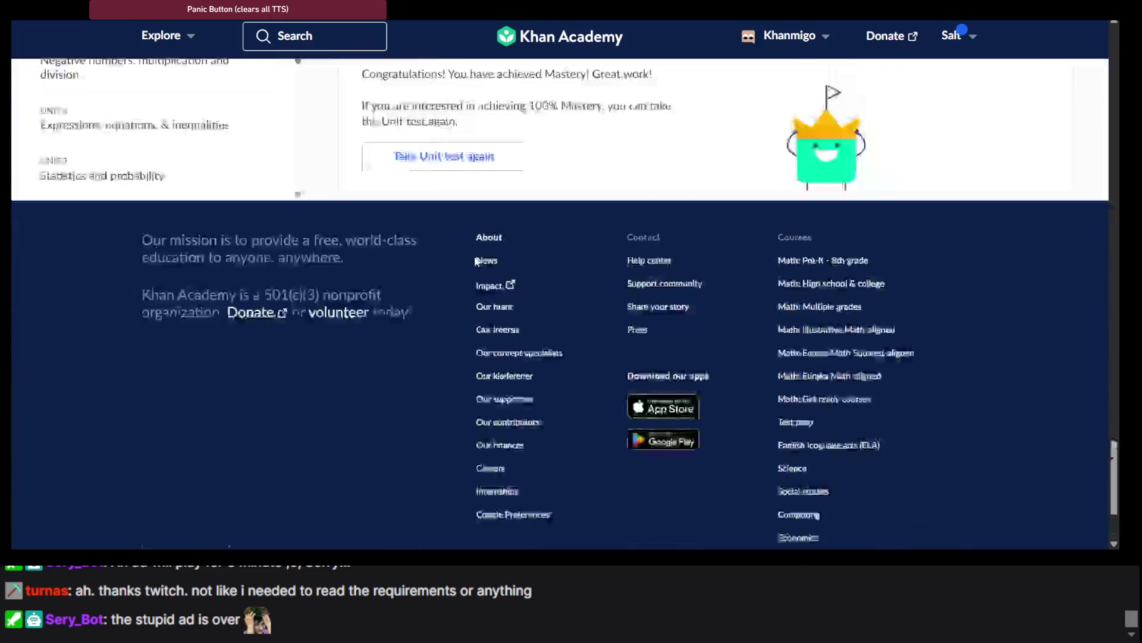
{"action": "scroll", "coordinate": [476, 260], "scroll_direction": "up", "scroll_amount": 20}
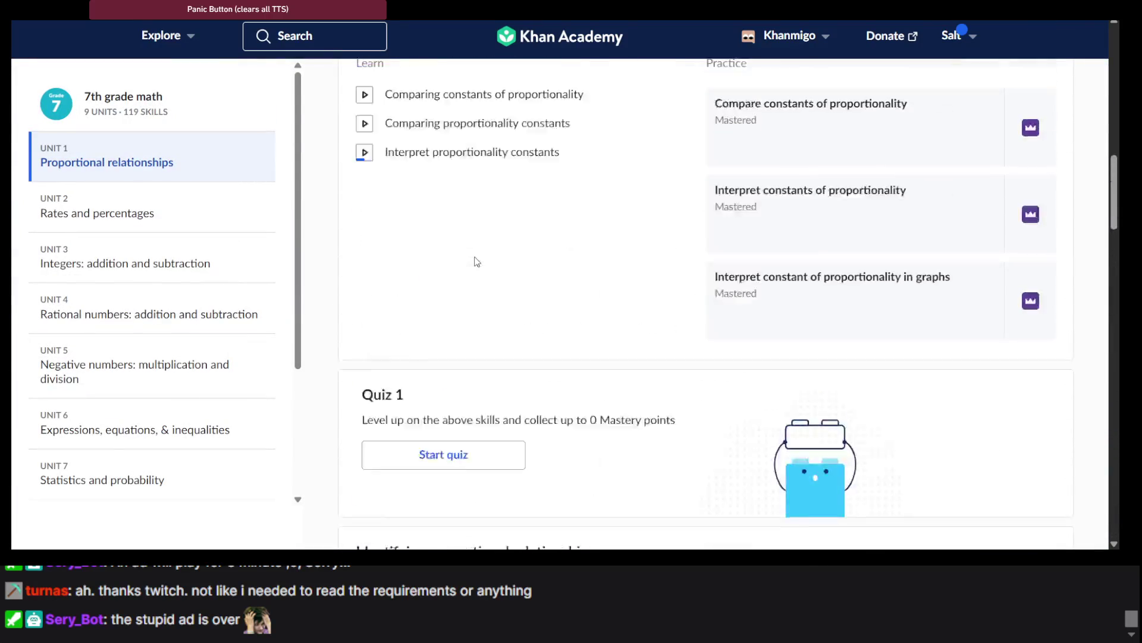
{"action": "scroll", "coordinate": [476, 260], "scroll_direction": "up", "scroll_amount": 10}
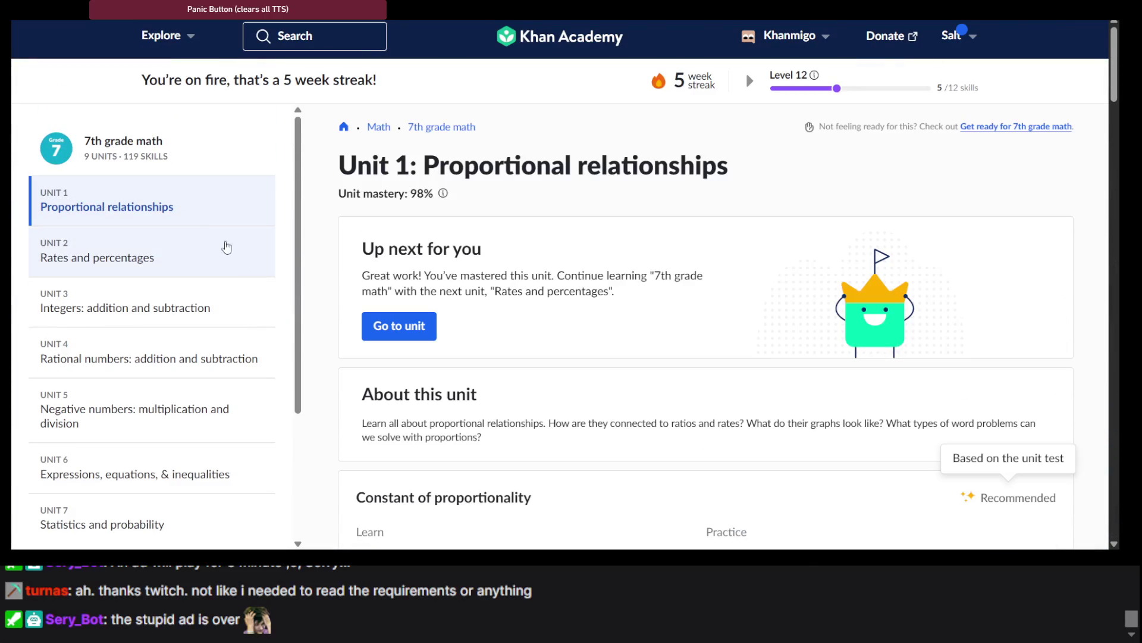
Look through the Unit 2 Rates and percentages and Unit 3 integer addition and subtraction pages.
{"action": "left_click", "coordinate": [213, 247]}
{"action": "scroll", "coordinate": [647, 255], "scroll_direction": "down", "scroll_amount": 4}
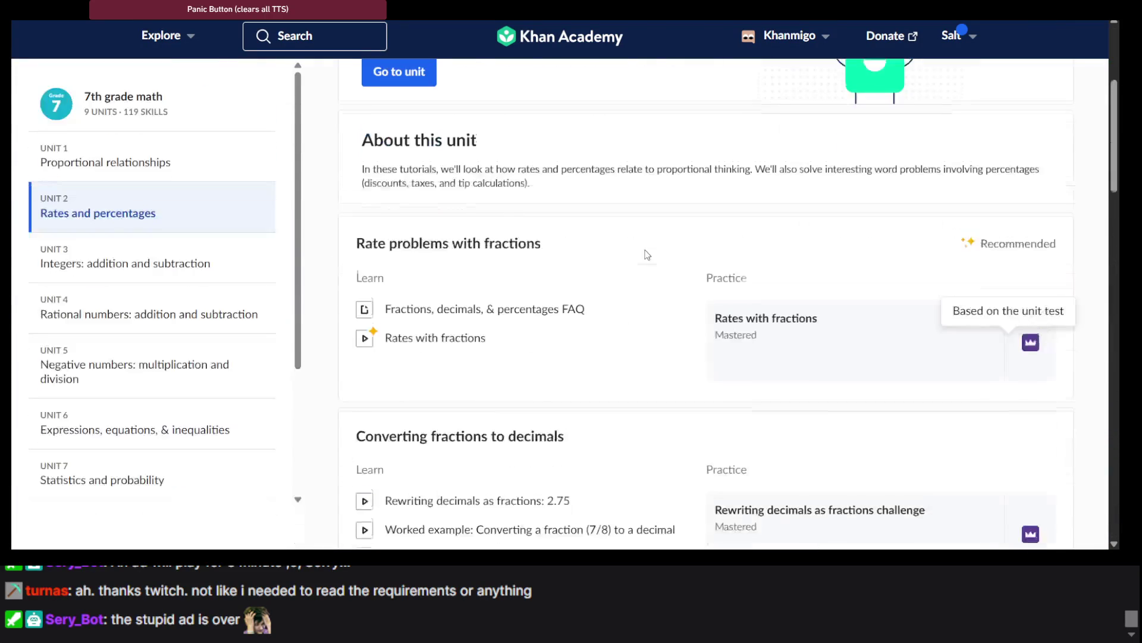
{"action": "scroll", "coordinate": [648, 255], "scroll_direction": "down", "scroll_amount": 20}
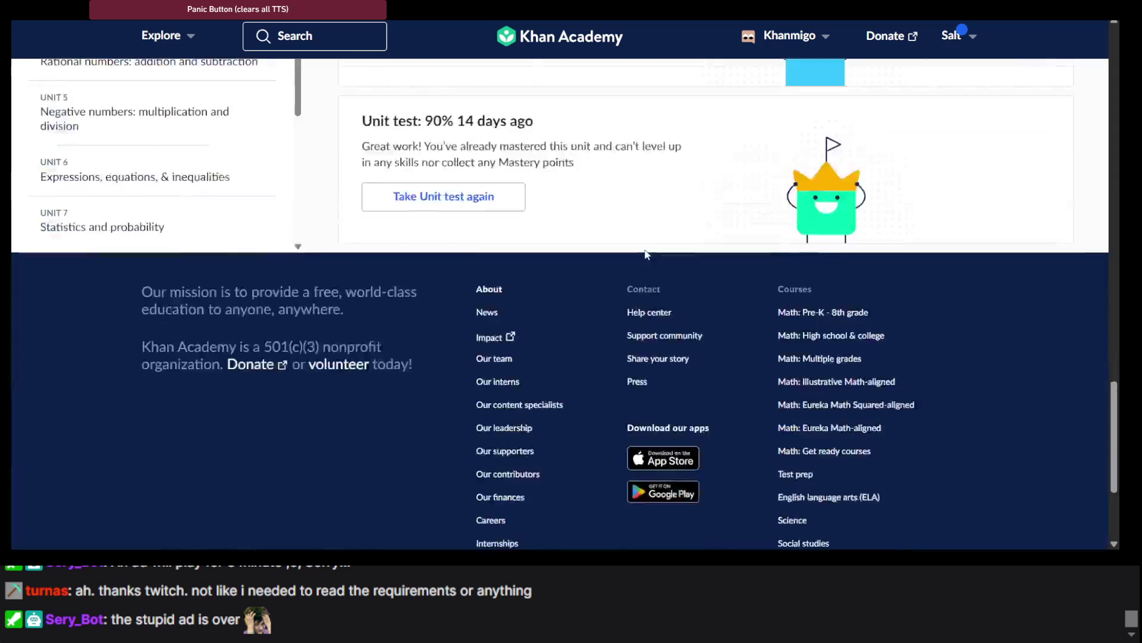
{"action": "scroll", "coordinate": [648, 255], "scroll_direction": "up", "scroll_amount": 10}
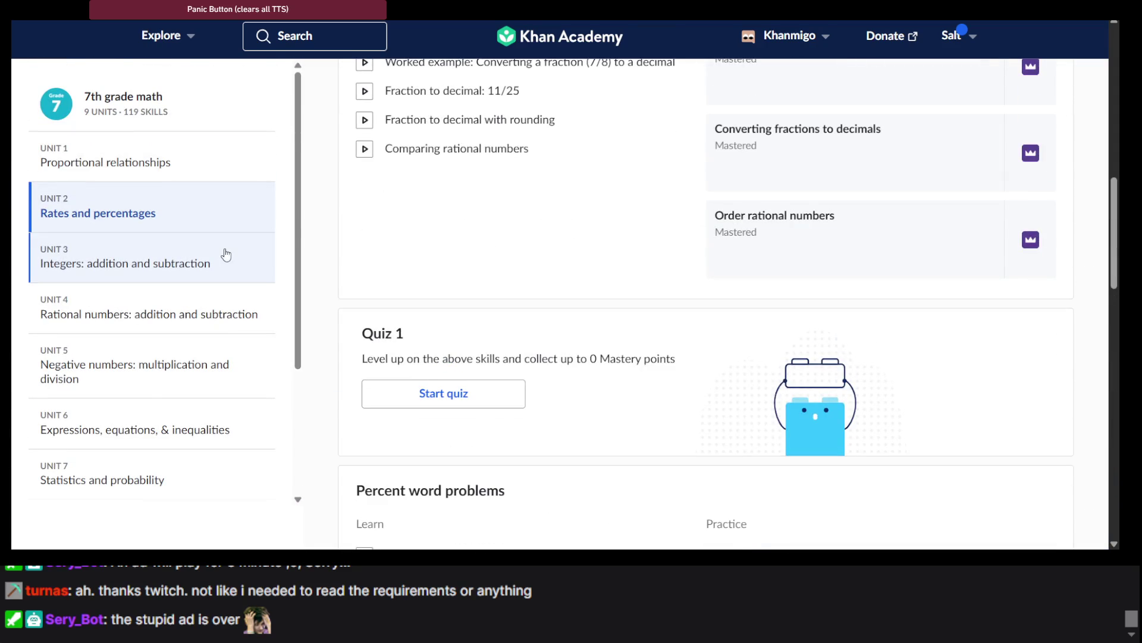
{"action": "left_click", "coordinate": [226, 254]}
{"action": "scroll", "coordinate": [503, 292], "scroll_direction": "down", "scroll_amount": 9}
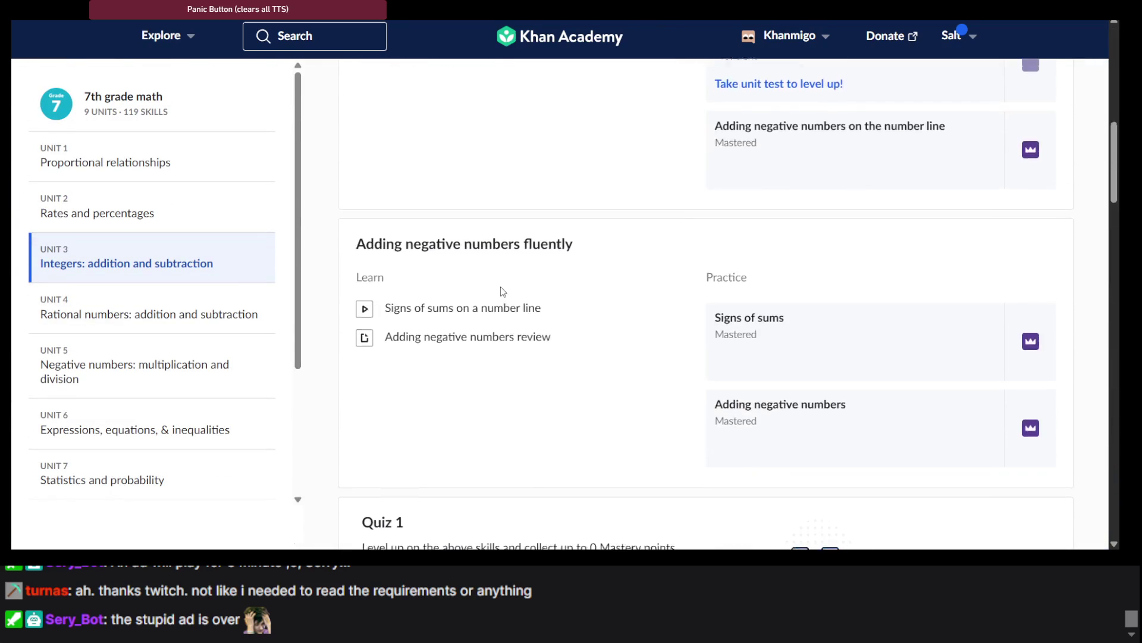
{"action": "scroll", "coordinate": [503, 292], "scroll_direction": "up", "scroll_amount": 5}
{"action": "scroll", "coordinate": [503, 291], "scroll_direction": "down", "scroll_amount": 20}
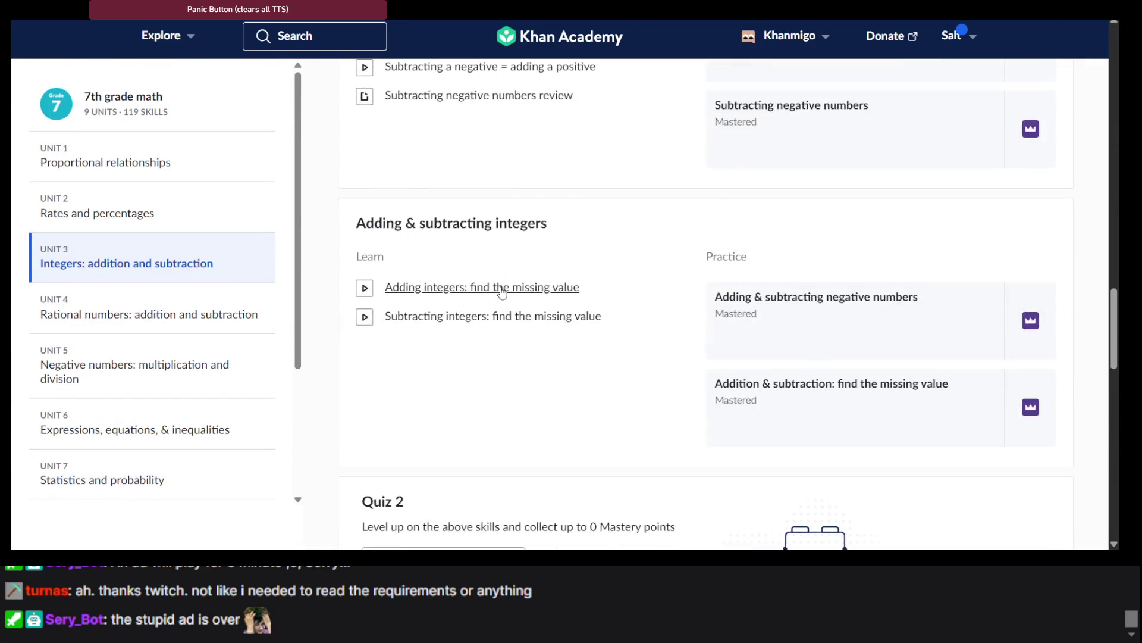
{"action": "scroll", "coordinate": [503, 291], "scroll_direction": "down", "scroll_amount": 10}
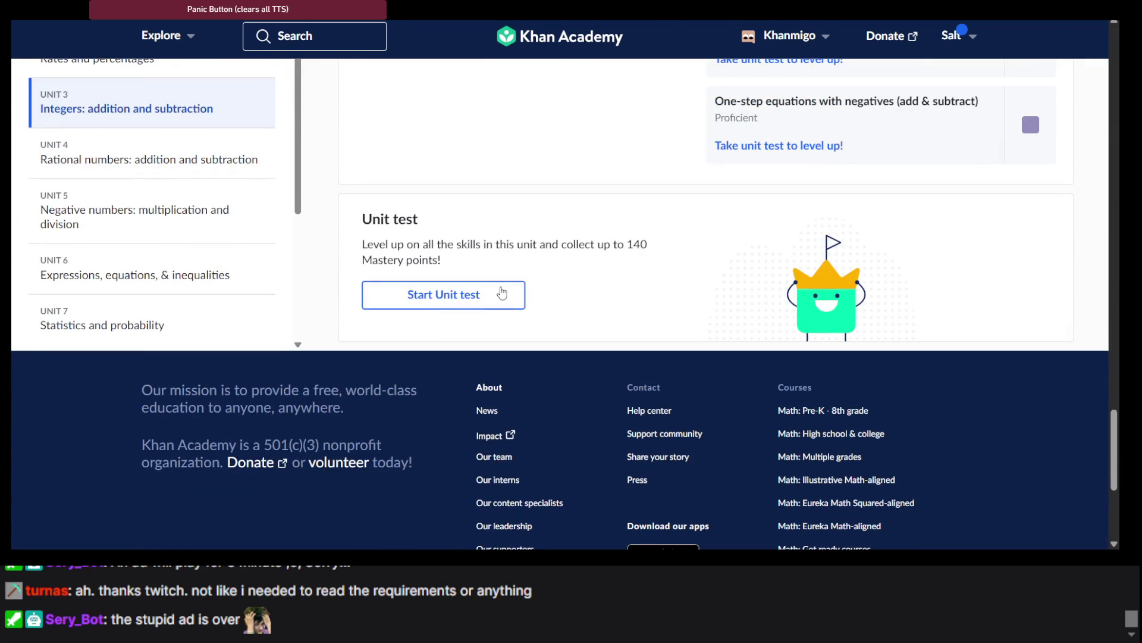
{"action": "scroll", "coordinate": [606, 337], "scroll_direction": "up", "scroll_amount": 5}
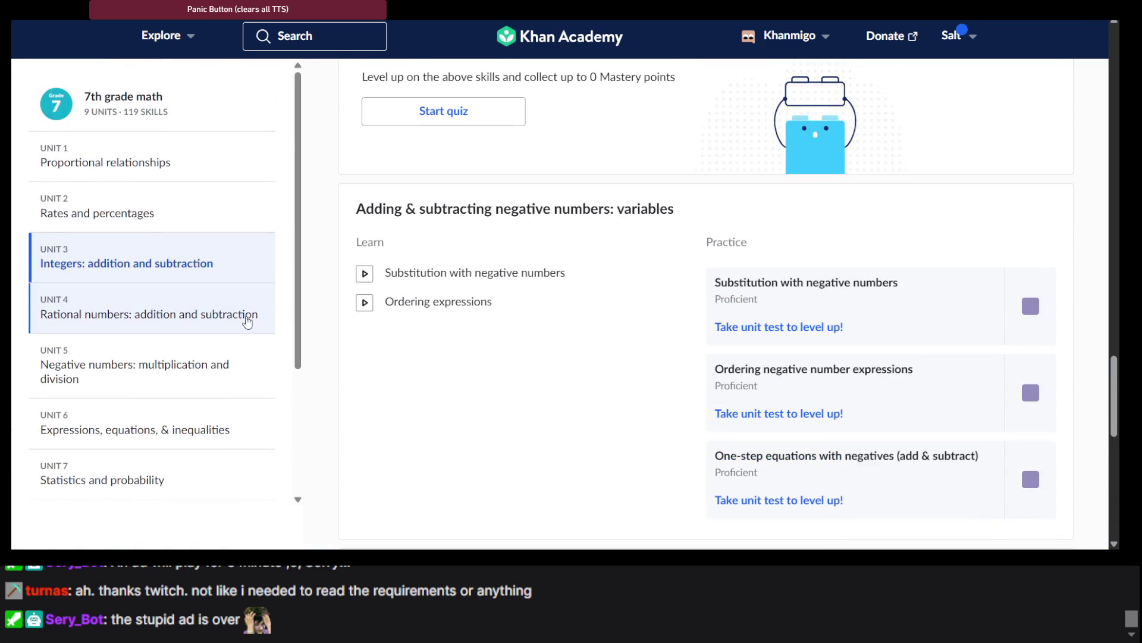
Look through the Unit 4 rational numbers and Unit 5 negative-number multiplication and division pages.
{"action": "left_click", "coordinate": [247, 315]}
{"action": "scroll", "coordinate": [619, 247], "scroll_direction": "down", "scroll_amount": 15}
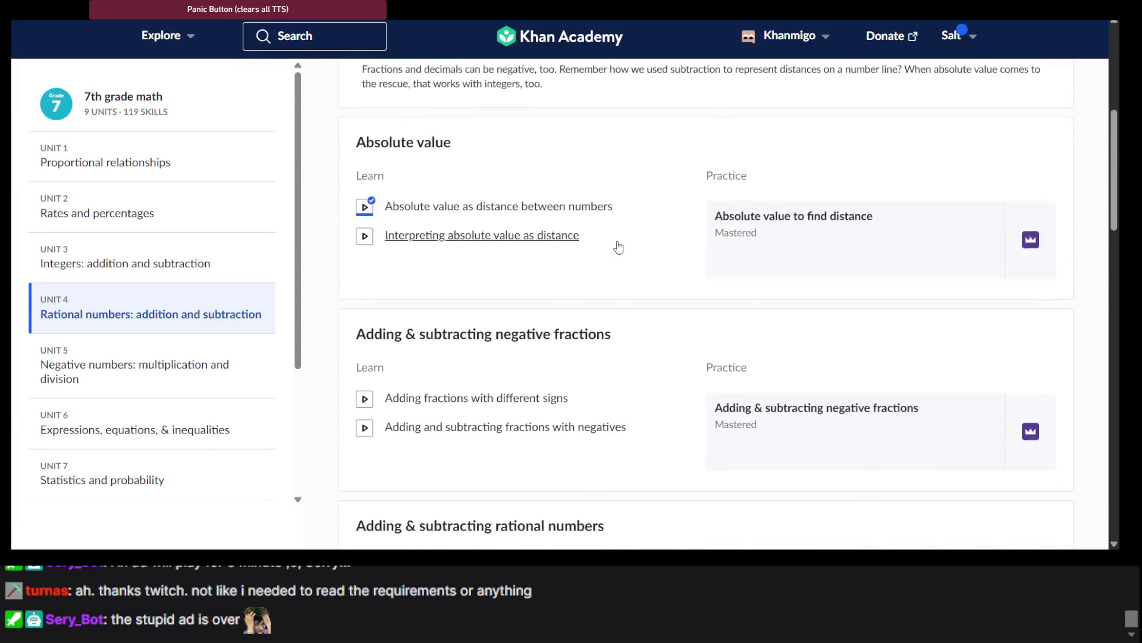
{"action": "scroll", "coordinate": [619, 247], "scroll_direction": "down", "scroll_amount": 10}
{"action": "scroll", "coordinate": [619, 246], "scroll_direction": "up", "scroll_amount": 7}
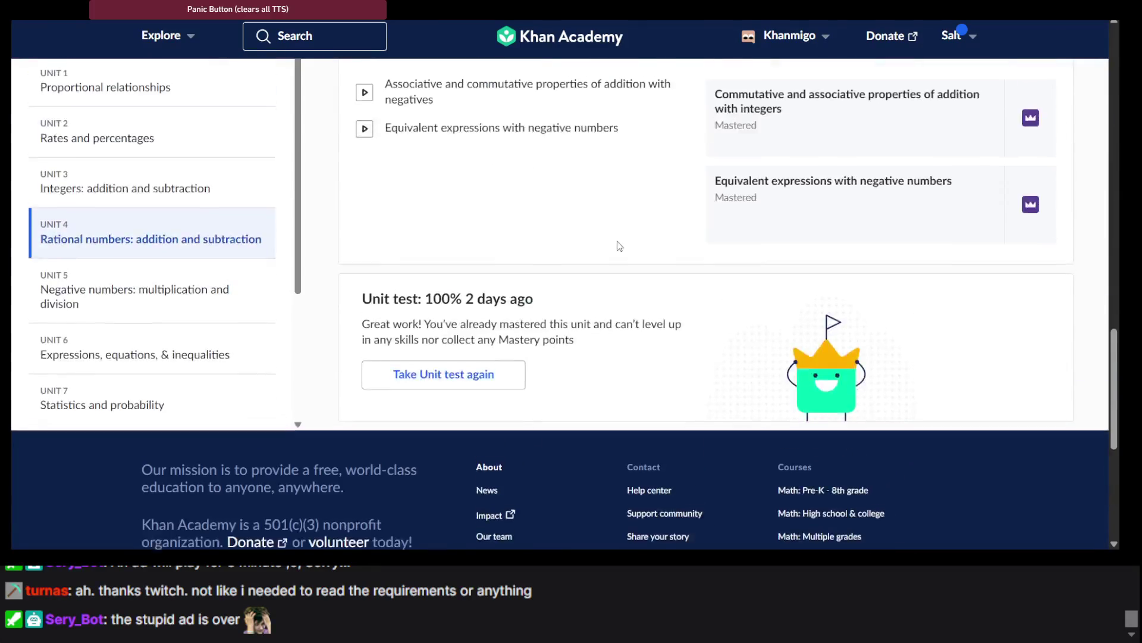
{"action": "scroll", "coordinate": [202, 238], "scroll_direction": "down", "scroll_amount": 3}
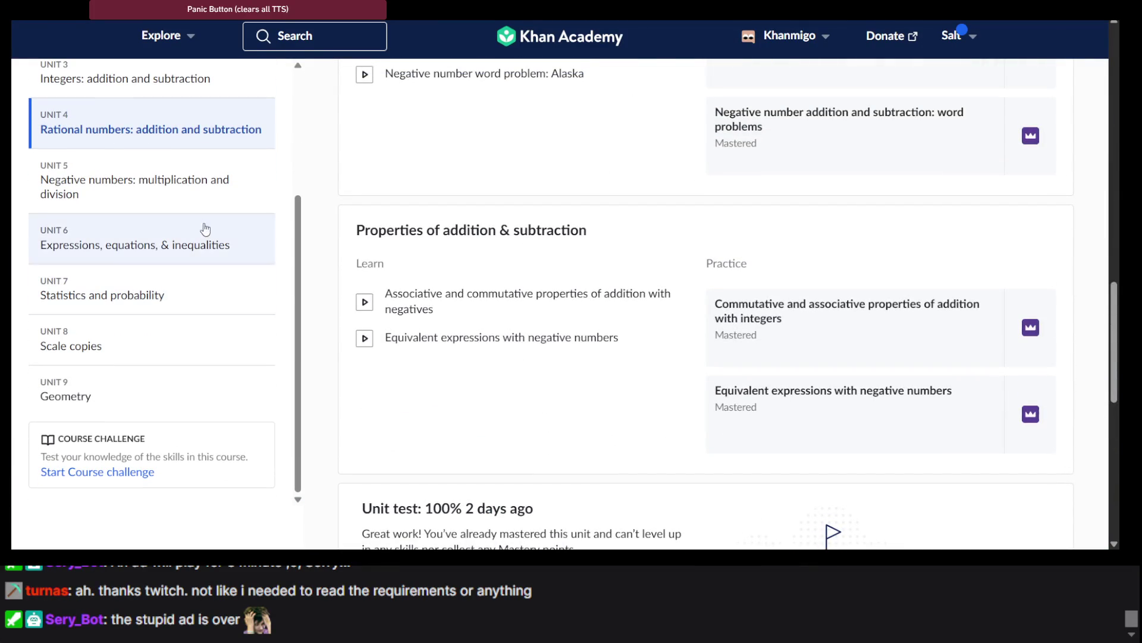
{"action": "left_click", "coordinate": [195, 198]}
{"action": "scroll", "coordinate": [572, 235], "scroll_direction": "down", "scroll_amount": 10}
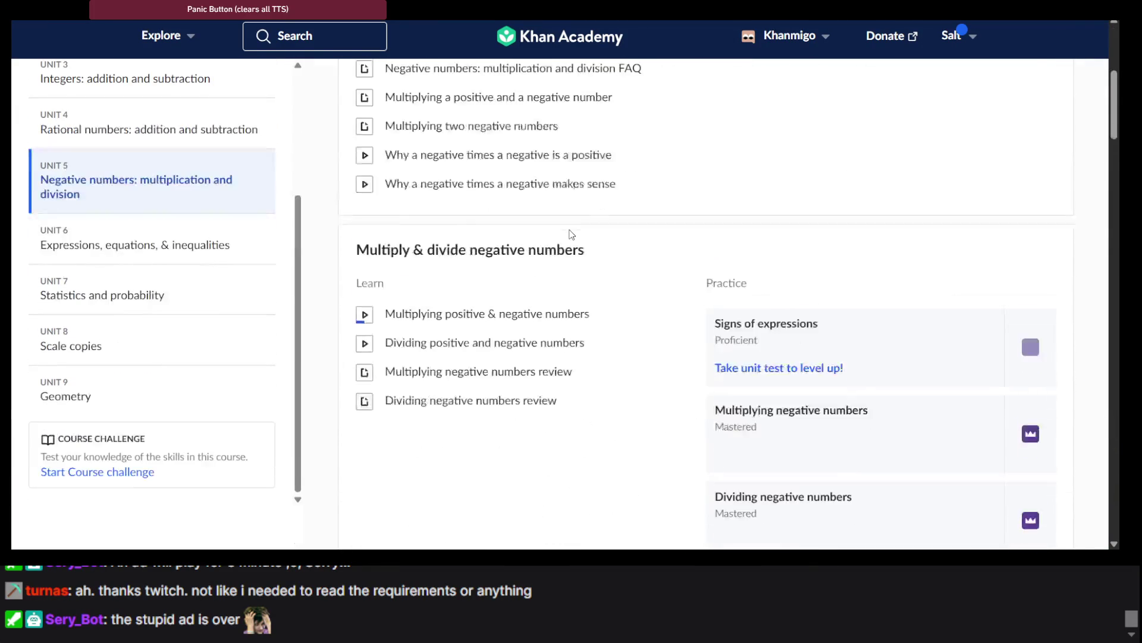
{"action": "scroll", "coordinate": [571, 234], "scroll_direction": "down", "scroll_amount": 15}
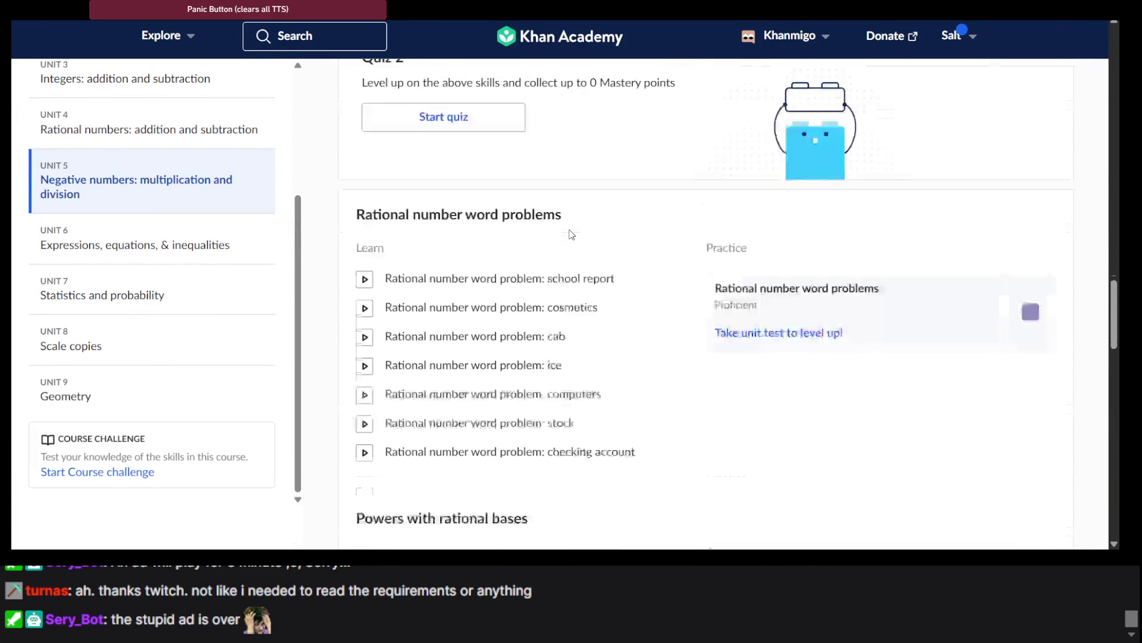
{"action": "scroll", "coordinate": [571, 235], "scroll_direction": "down", "scroll_amount": 10}
{"action": "scroll", "coordinate": [571, 234], "scroll_direction": "up", "scroll_amount": 15}
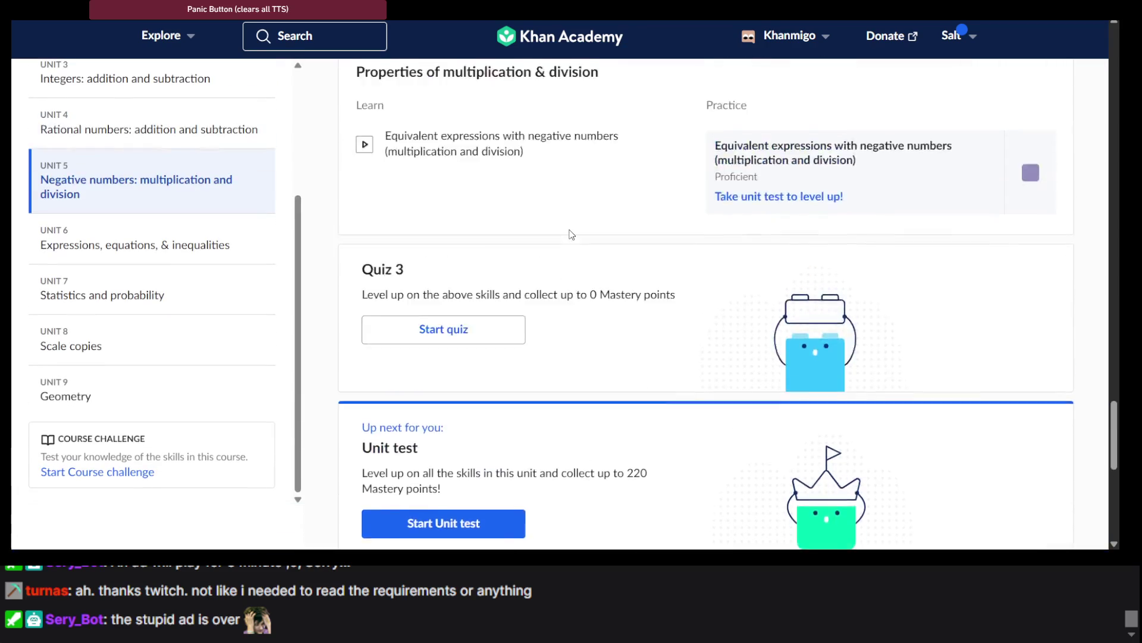
Open Unit 6 and start the 'Combining like terms with negative coefficients & distribution' practice.
{"action": "left_click", "coordinate": [219, 235]}
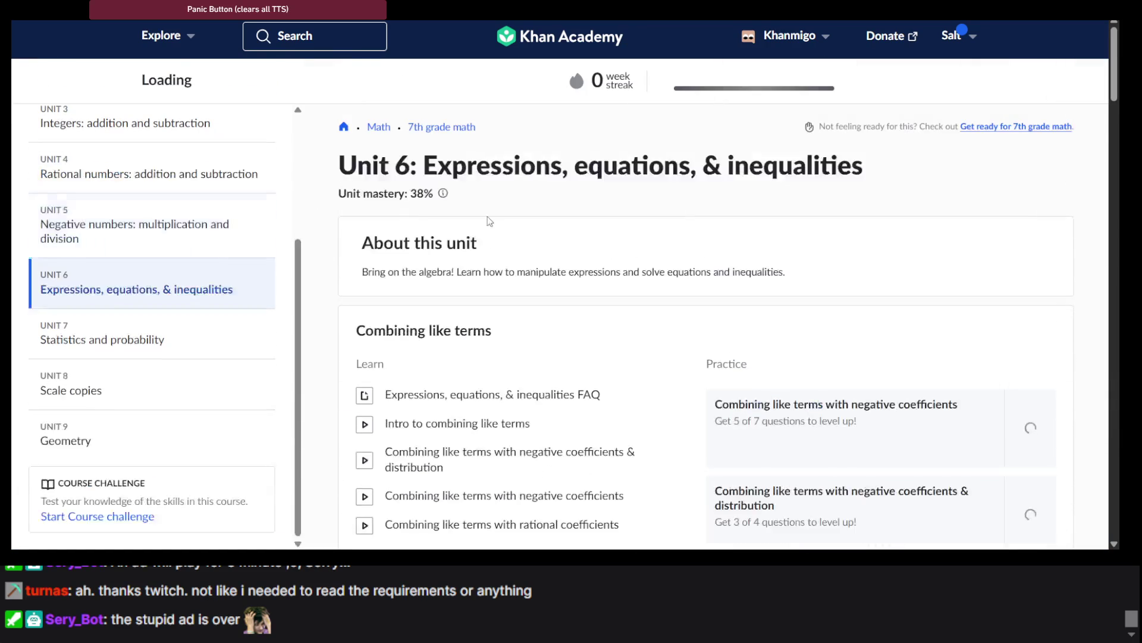
{"action": "scroll", "coordinate": [489, 222], "scroll_direction": "down", "scroll_amount": 5}
{"action": "scroll", "coordinate": [489, 222], "scroll_direction": "up", "scroll_amount": 3}
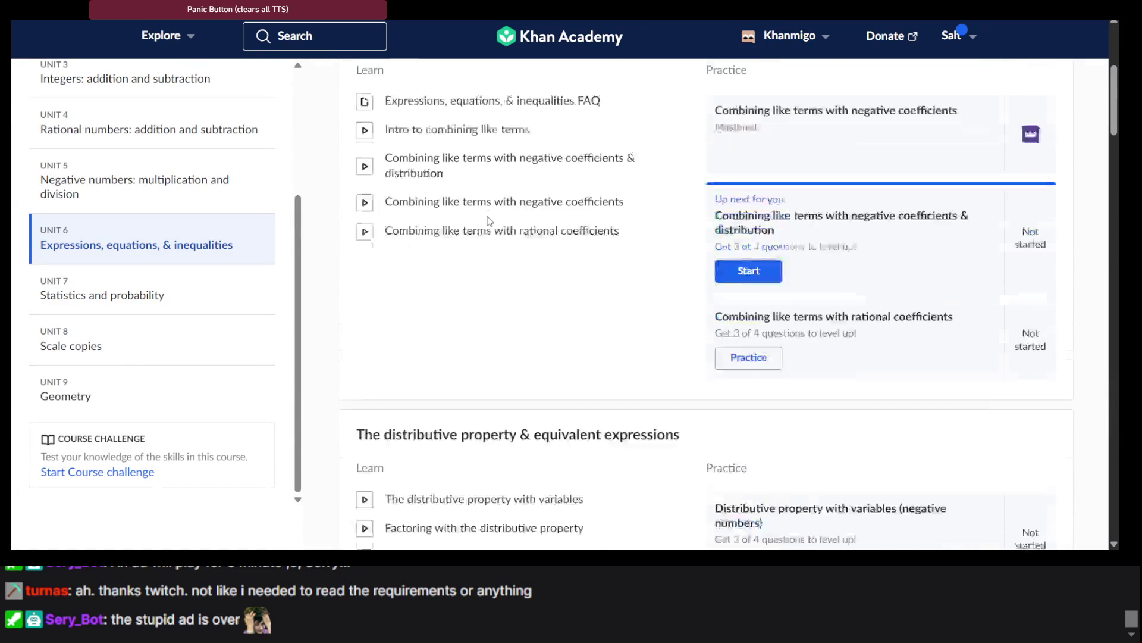
{"action": "scroll", "coordinate": [589, 296], "scroll_direction": "up", "scroll_amount": 3}
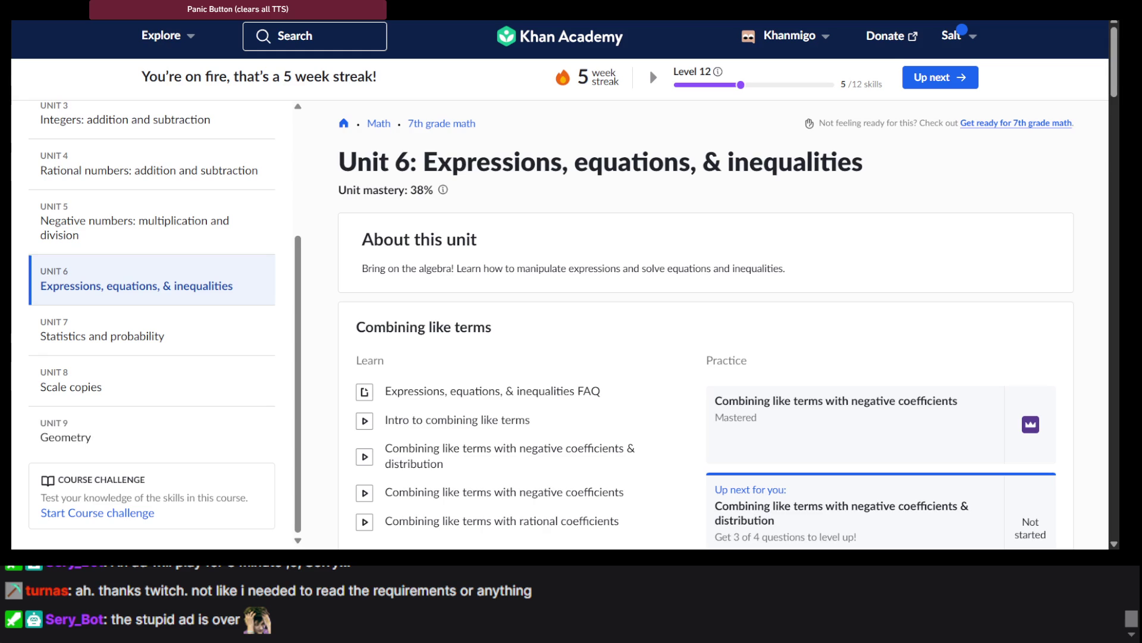
{"action": "scroll", "coordinate": [709, 311], "scroll_direction": "down", "scroll_amount": 2}
{"action": "scroll", "coordinate": [709, 311], "scroll_direction": "down", "scroll_amount": 2}
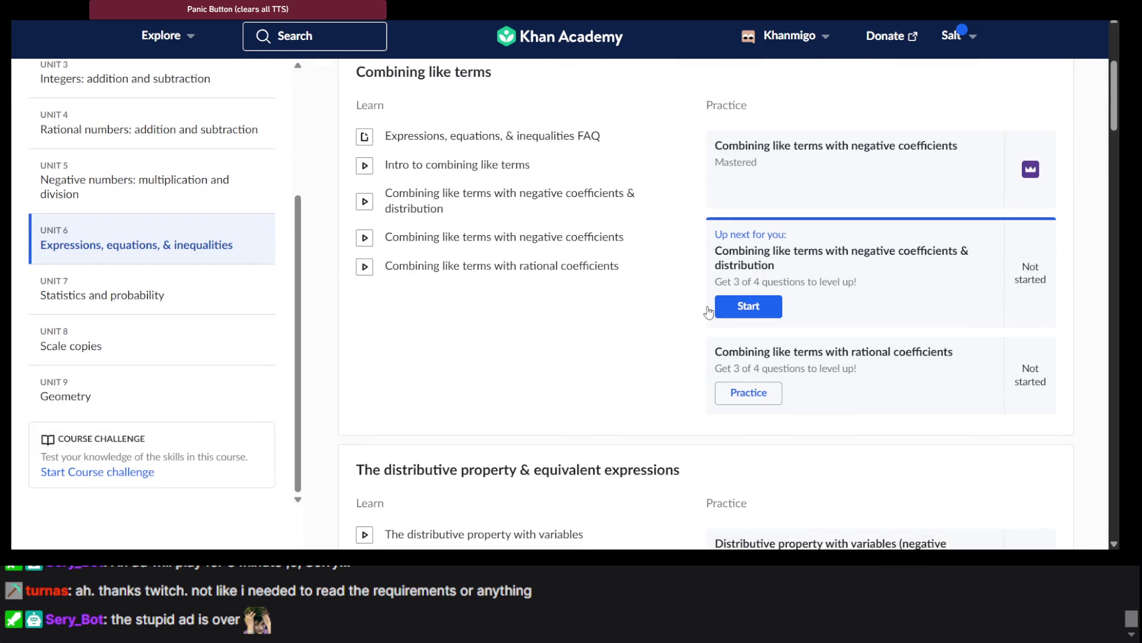
{"action": "left_click", "coordinate": [760, 307]}
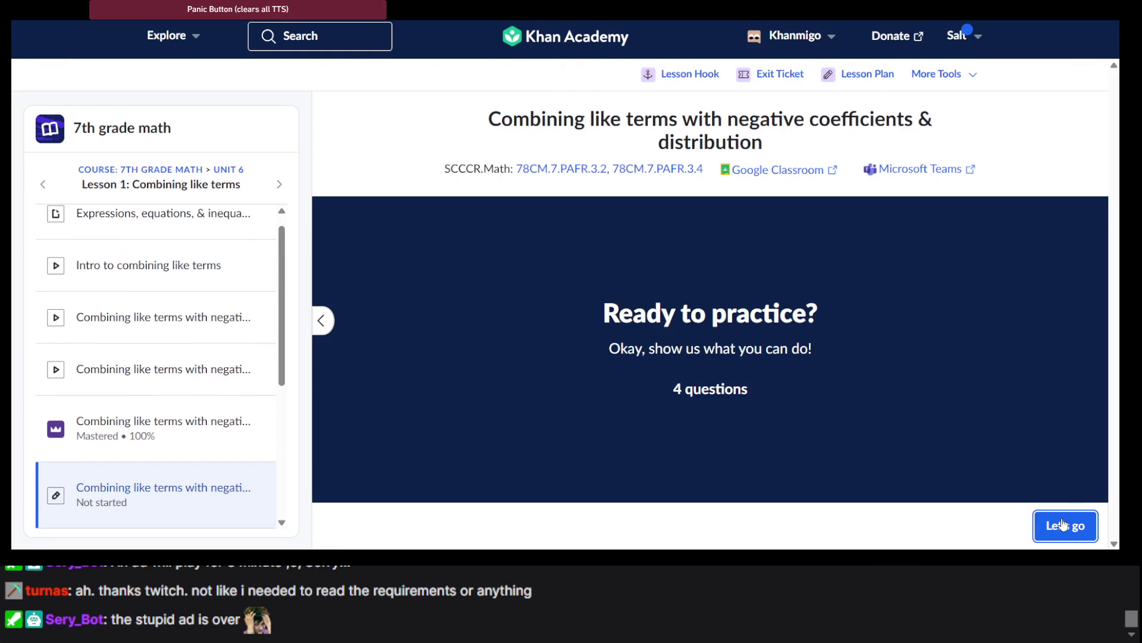
Begin the practice and read through question 1, simplifying 8 − 4(−x + 5).
{"action": "left_click", "coordinate": [1062, 523]}
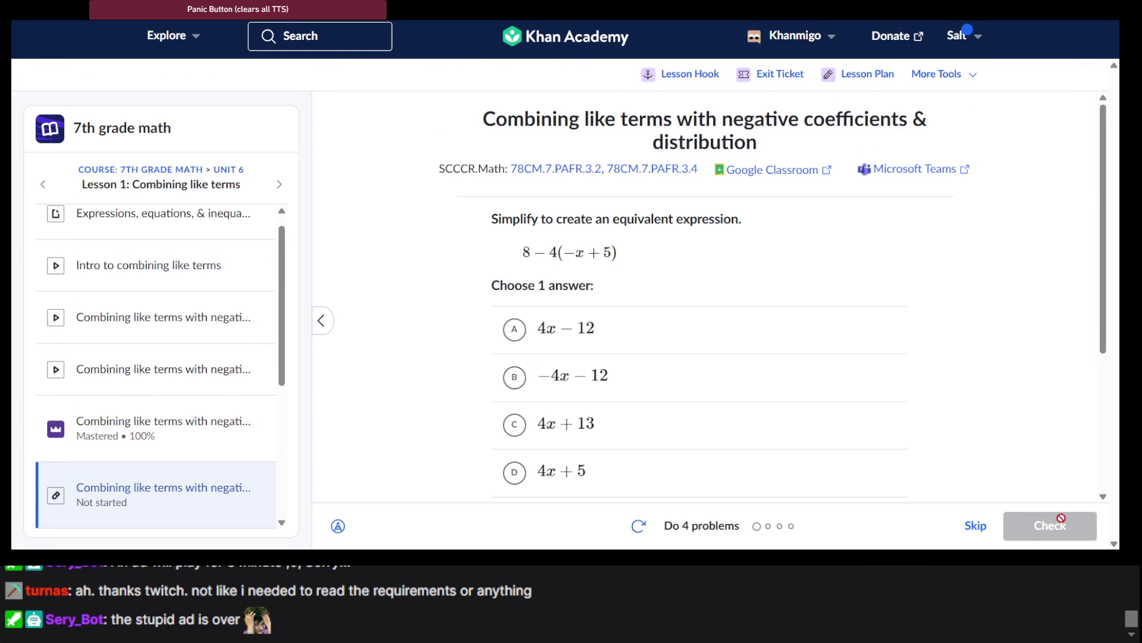
{"action": "scroll", "coordinate": [831, 362], "scroll_direction": "down", "scroll_amount": 1}
{"action": "scroll", "coordinate": [832, 361], "scroll_direction": "down", "scroll_amount": 1}
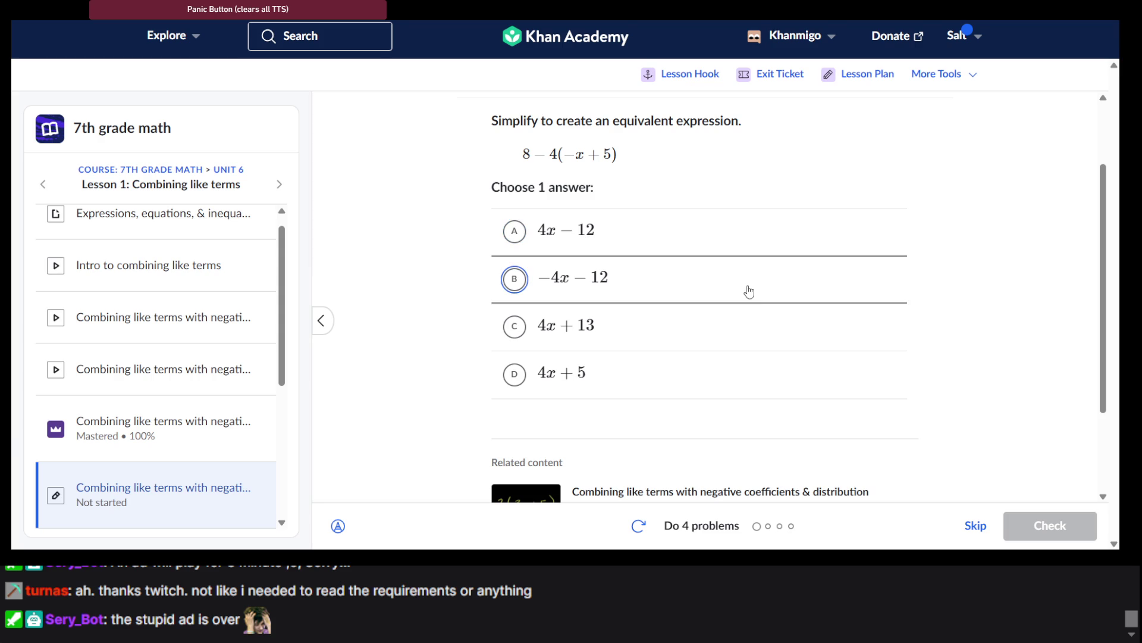
{"action": "scroll", "coordinate": [573, 130], "scroll_direction": "up", "scroll_amount": 2}
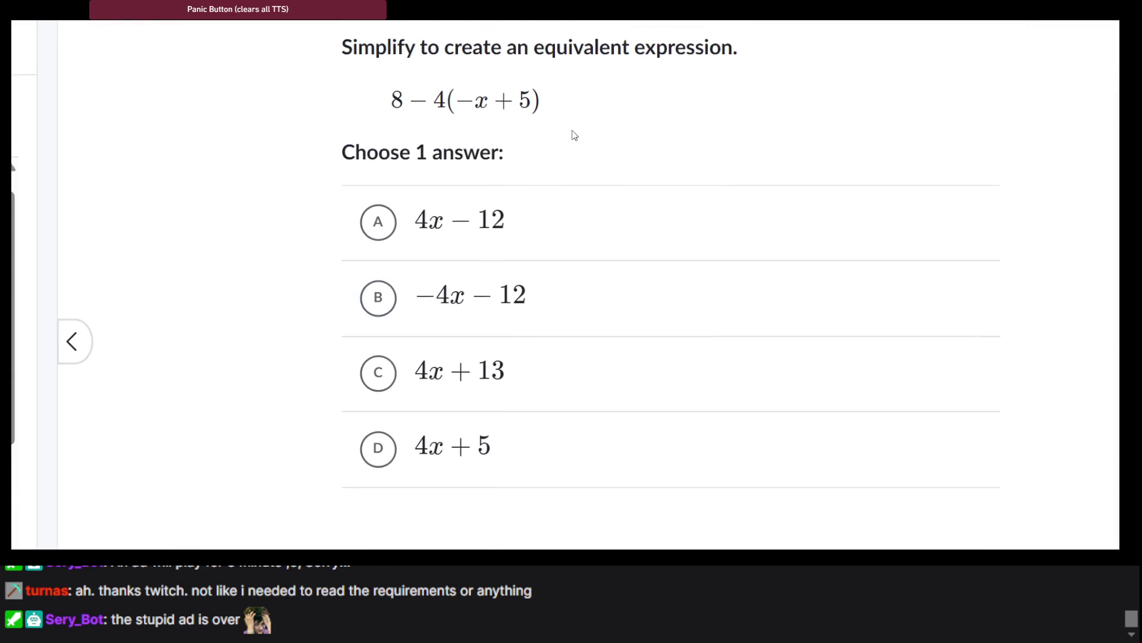
{"action": "scroll", "coordinate": [573, 132], "scroll_direction": "down", "scroll_amount": 1}
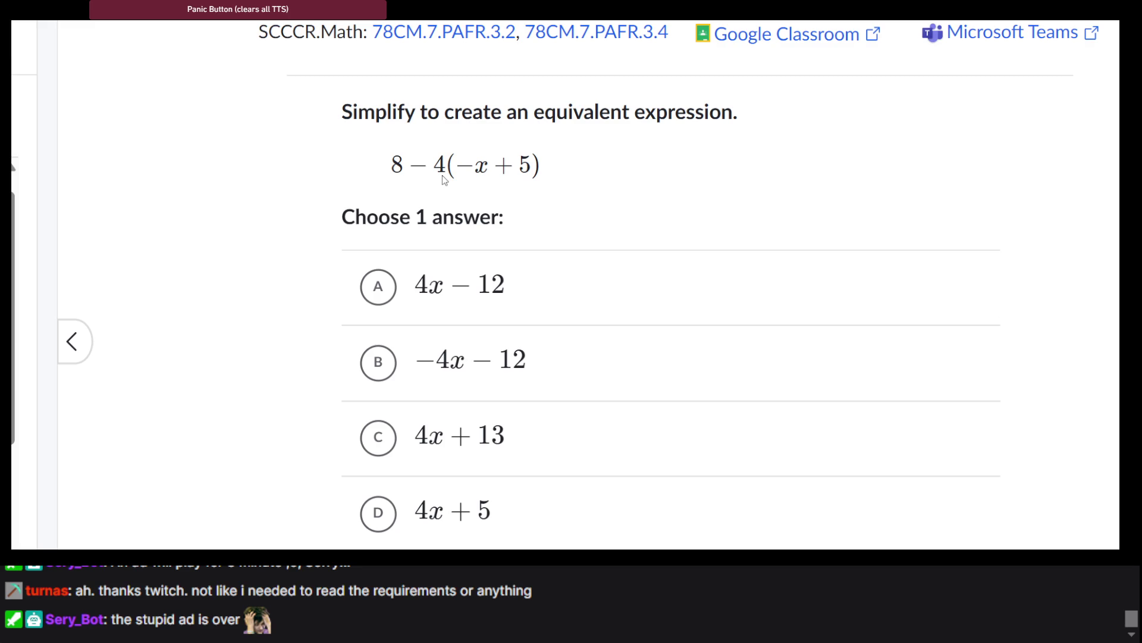
{"action": "scroll", "coordinate": [445, 196], "scroll_direction": "down", "scroll_amount": 4}
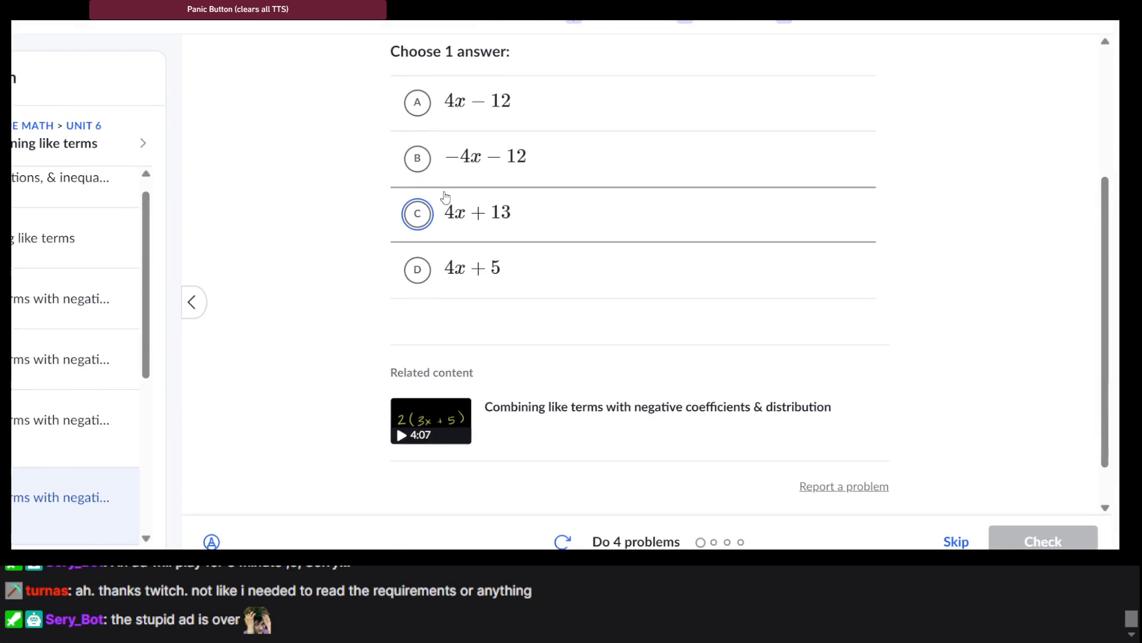
{"action": "scroll", "coordinate": [445, 195], "scroll_direction": "down", "scroll_amount": 1}
{"action": "scroll", "coordinate": [445, 197], "scroll_direction": "up", "scroll_amount": 3}
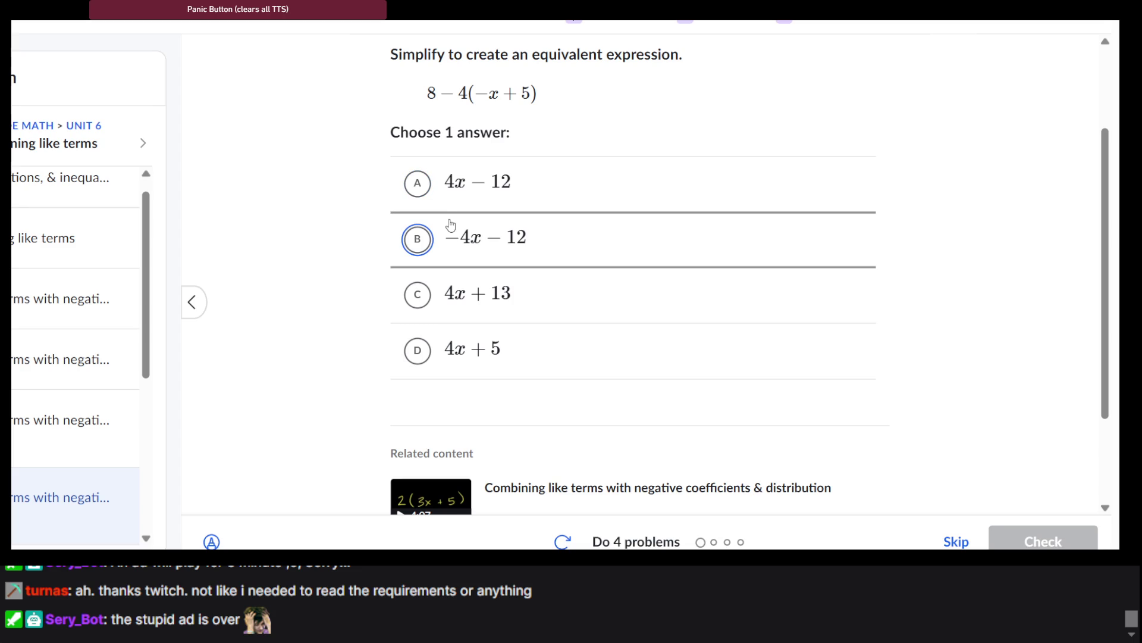
{"action": "scroll", "coordinate": [573, 259], "scroll_direction": "up", "scroll_amount": 2}
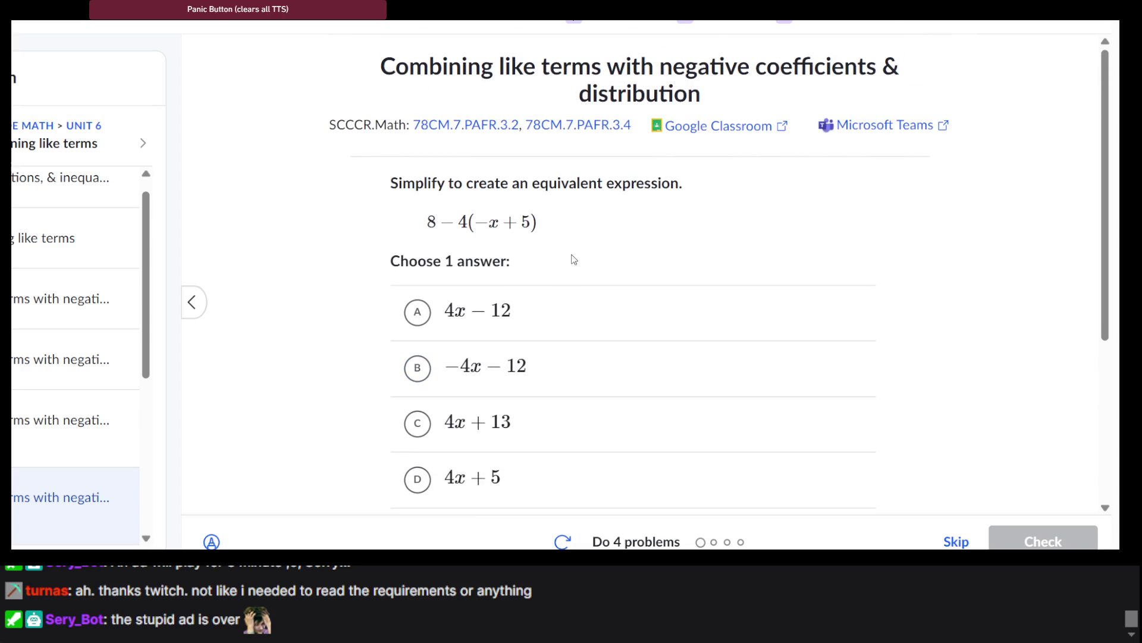
{"action": "scroll", "coordinate": [573, 259], "scroll_direction": "down", "scroll_amount": 4}
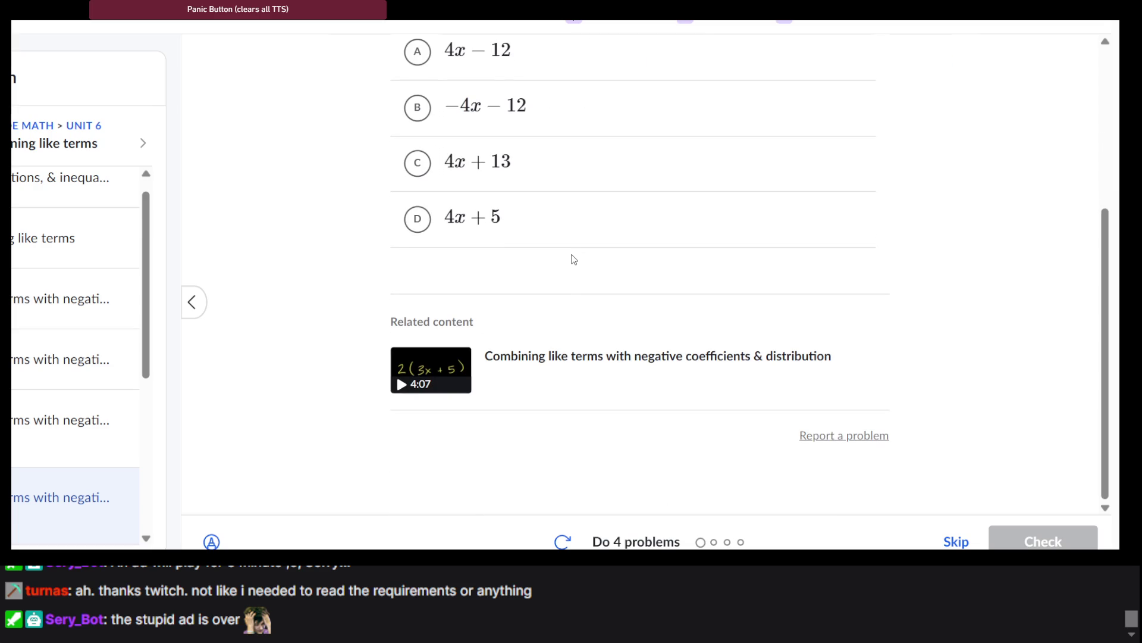
{"action": "scroll", "coordinate": [505, 177], "scroll_direction": "up", "scroll_amount": 2}
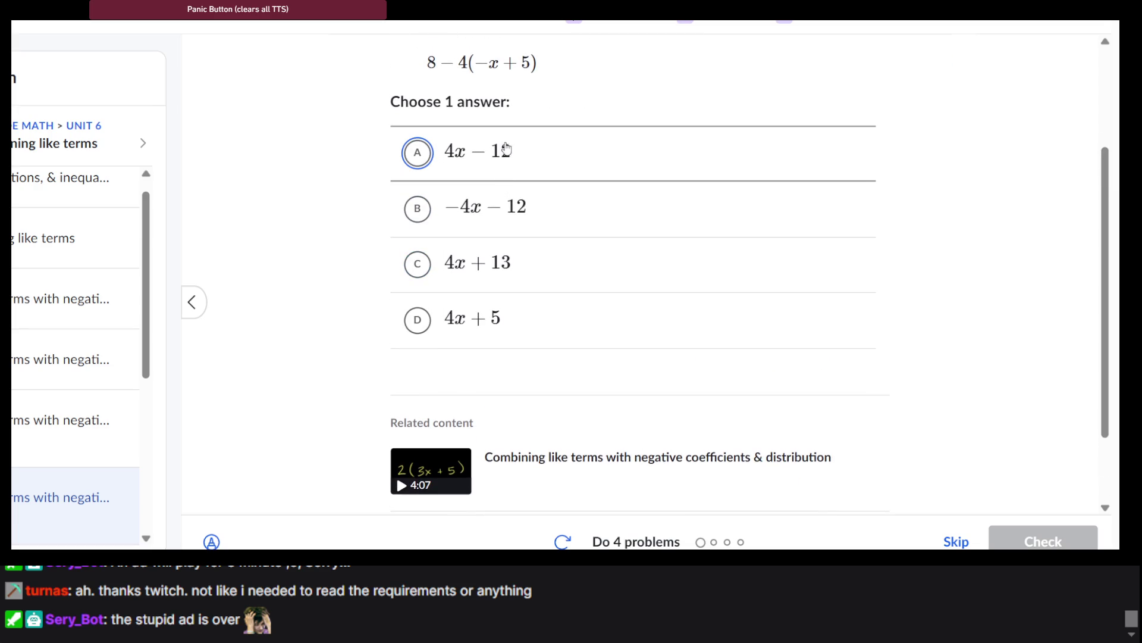
Submit 4x − 12, review the step-by-step solution, and go to the next question.
{"action": "left_click", "coordinate": [503, 150]}
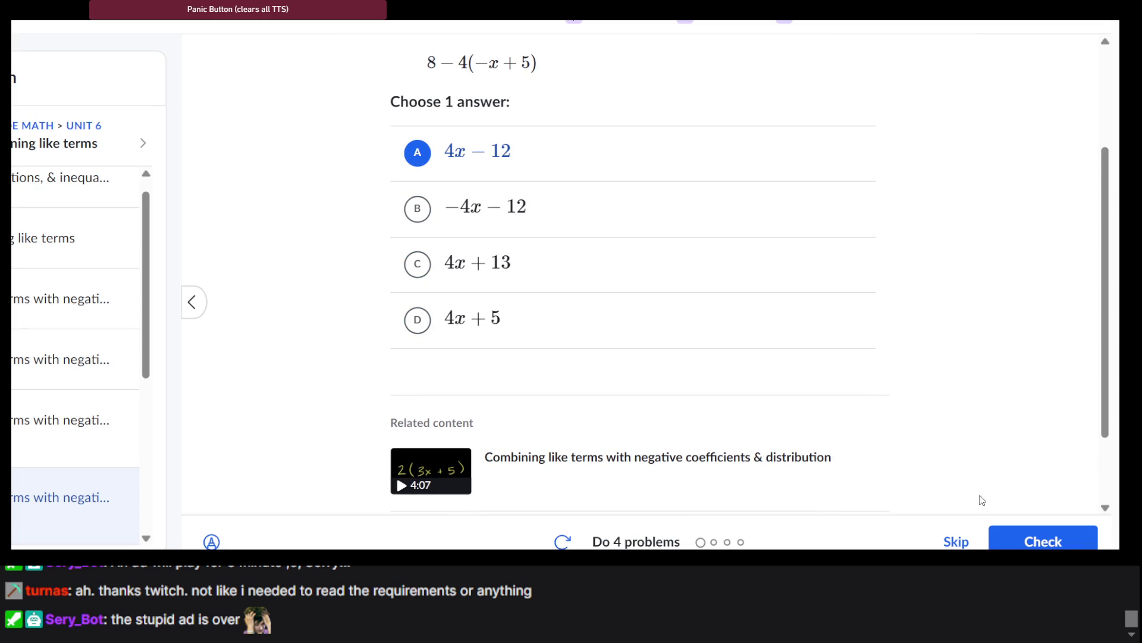
{"action": "left_click", "coordinate": [1043, 538]}
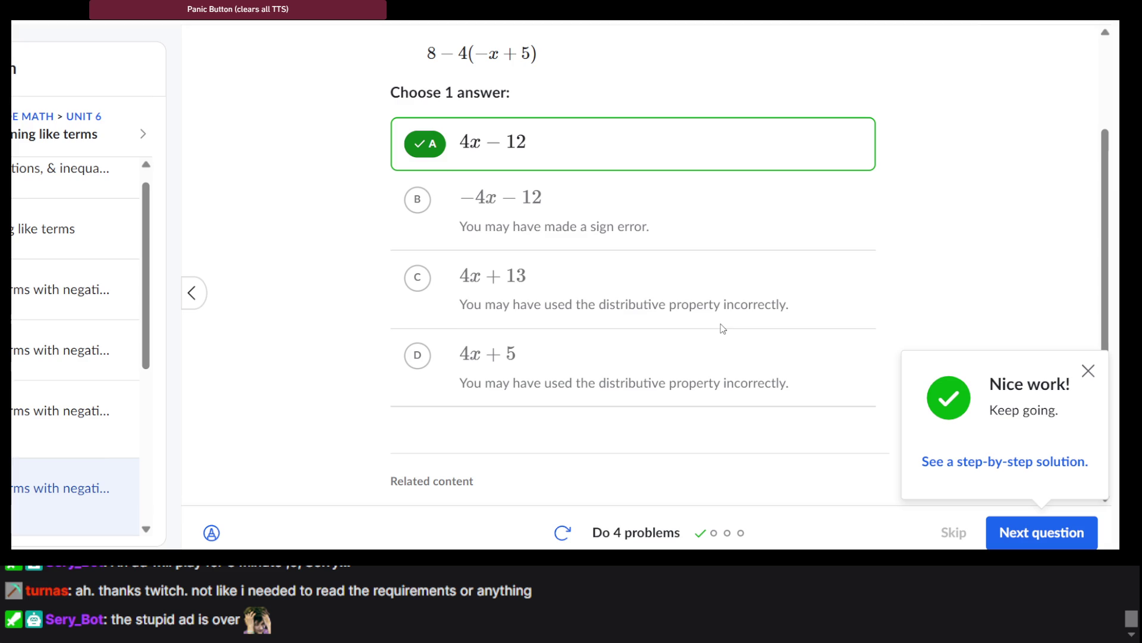
{"action": "left_click", "coordinate": [995, 464]}
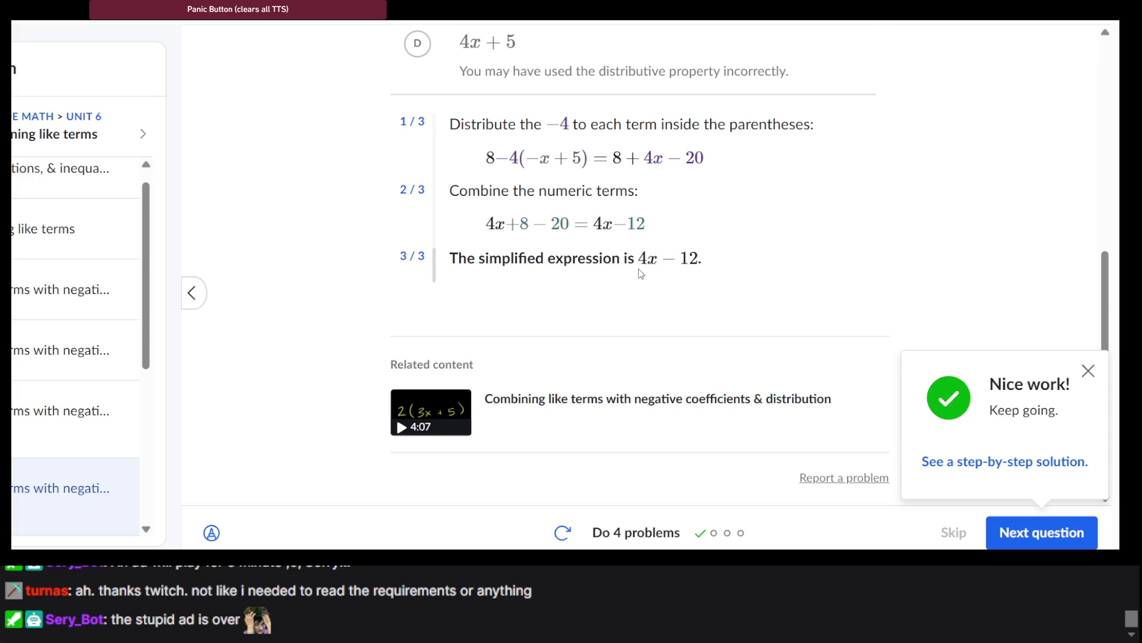
{"action": "left_click", "coordinate": [1034, 533]}
Work out −5(3p + 3) + 9(−7 + p) in scratch marks: −15, −63, 9p, and −6.
{"action": "scroll", "coordinate": [619, 230], "scroll_direction": "up", "scroll_amount": 3}
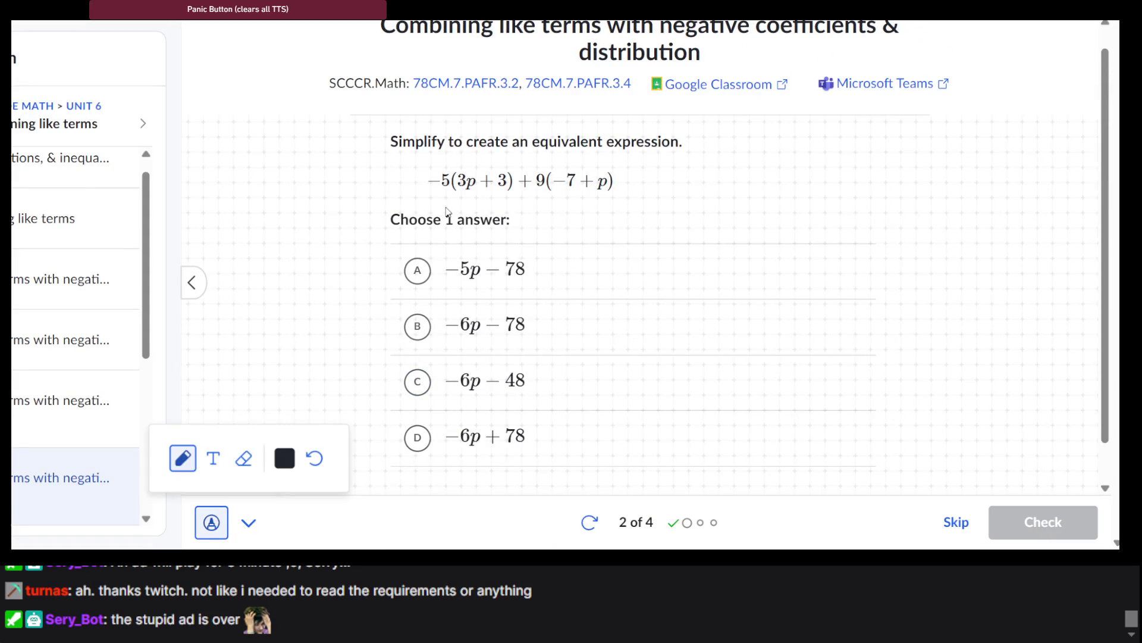
{"action": "left_click_drag", "start_coordinate": [315, 203], "coordinate": [343, 203]}
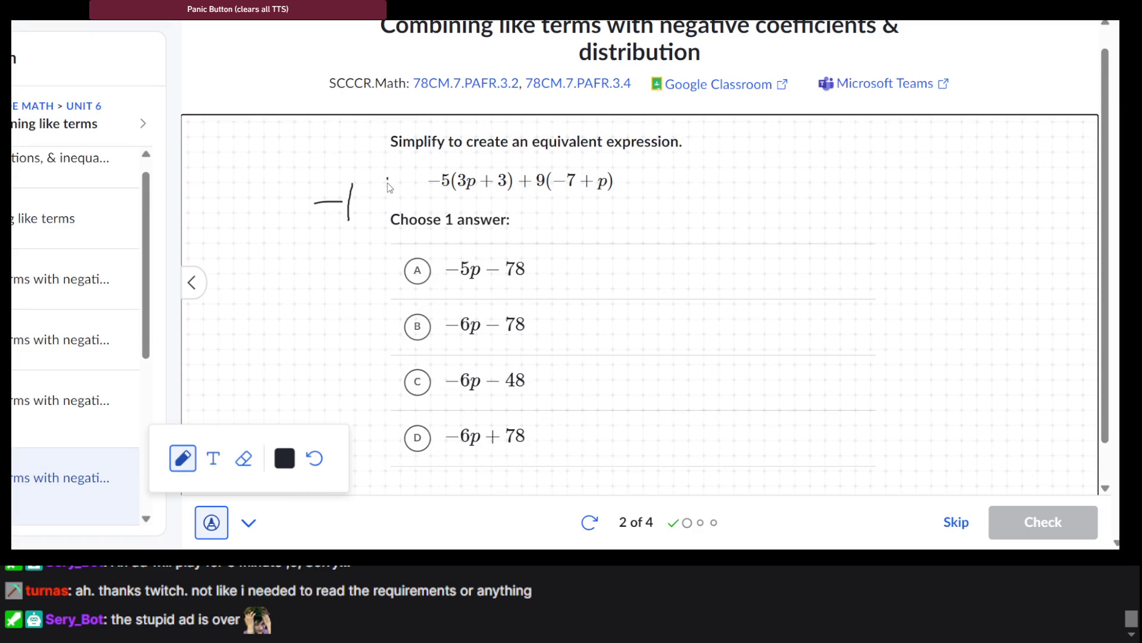
{"action": "mouse_move", "coordinate": [387, 184]}
{"action": "left_mouse_down"}
{"action": "mouse_move", "coordinate": [405, 170]}
{"action": "mouse_move", "coordinate": [379, 186]}
{"action": "mouse_move", "coordinate": [387, 214]}
{"action": "mouse_move", "coordinate": [372, 219]}
{"action": "left_mouse_up"}
{"action": "mouse_move", "coordinate": [638, 184]}
{"action": "left_mouse_down"}
{"action": "mouse_move", "coordinate": [679, 176]}
{"action": "mouse_move", "coordinate": [721, 189]}
{"action": "mouse_move", "coordinate": [705, 197]}
{"action": "left_mouse_up"}
{"action": "mouse_move", "coordinate": [801, 172]}
{"action": "left_mouse_down"}
{"action": "mouse_move", "coordinate": [866, 175]}
{"action": "mouse_move", "coordinate": [870, 186]}
{"action": "mouse_move", "coordinate": [922, 147]}
{"action": "mouse_move", "coordinate": [912, 209]}
{"action": "left_mouse_up"}
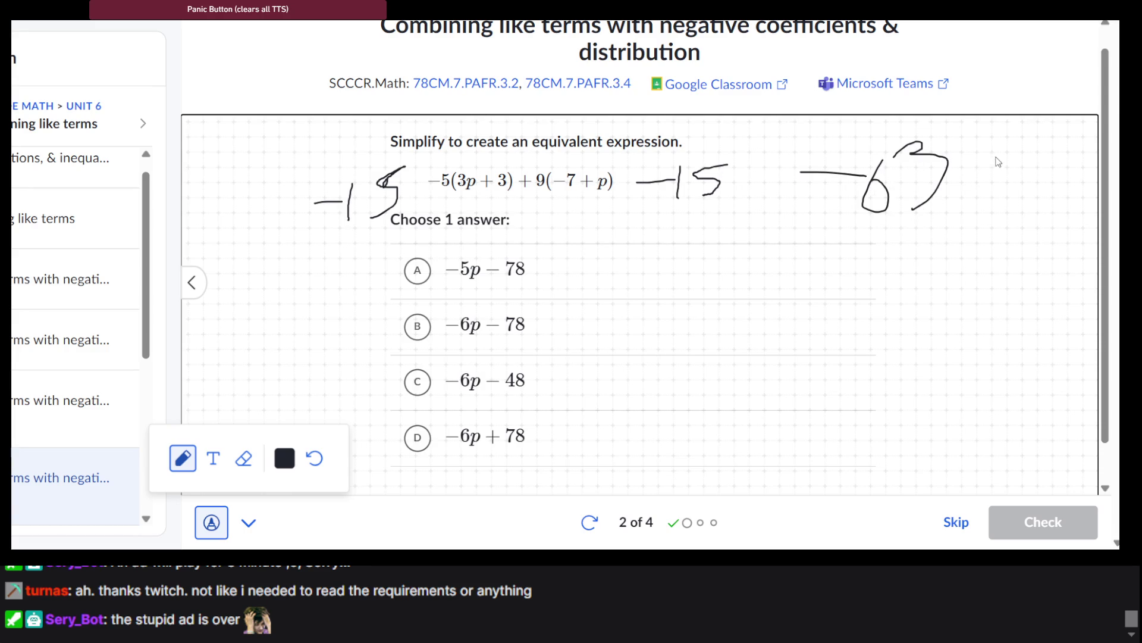
{"action": "mouse_move", "coordinate": [1045, 151]}
{"action": "left_mouse_down"}
{"action": "mouse_move", "coordinate": [1024, 170]}
{"action": "mouse_move", "coordinate": [1041, 174]}
{"action": "mouse_move", "coordinate": [1047, 205]}
{"action": "mouse_move", "coordinate": [1080, 182]}
{"action": "mouse_move", "coordinate": [1068, 196]}
{"action": "left_mouse_up"}
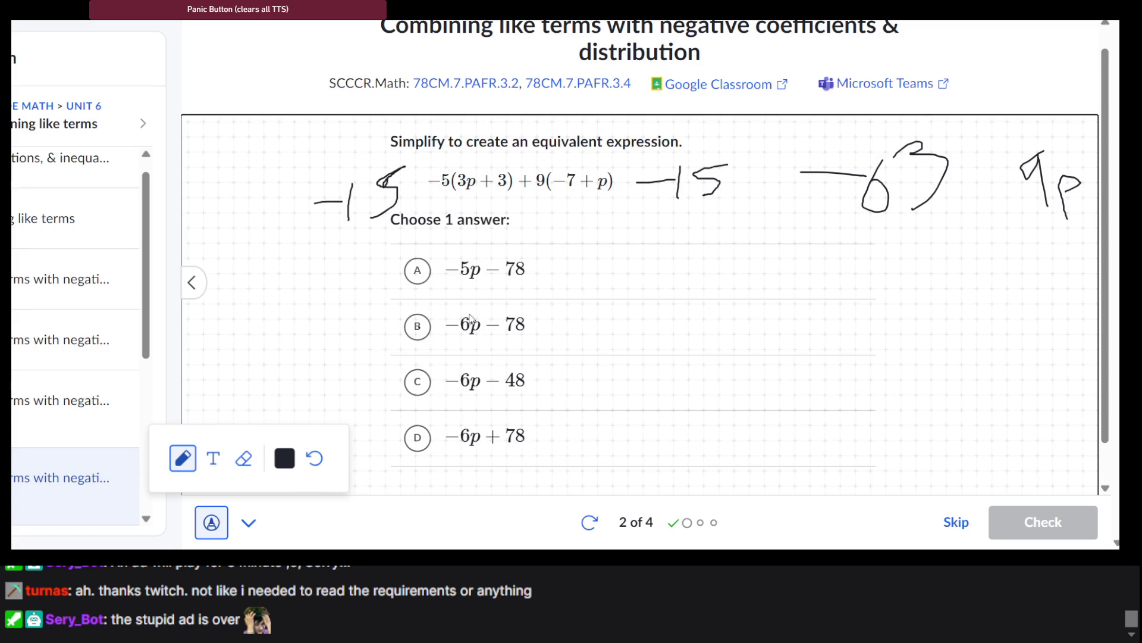
{"action": "mouse_move", "coordinate": [468, 314]}
{"action": "left_mouse_down"}
{"action": "mouse_move", "coordinate": [451, 336]}
{"action": "mouse_move", "coordinate": [470, 327]}
{"action": "mouse_move", "coordinate": [459, 314]}
{"action": "left_mouse_up"}
Clear the drawing, submit −6p − 78 for grading, and continue to question 3.
{"action": "left_click", "coordinate": [211, 523]}
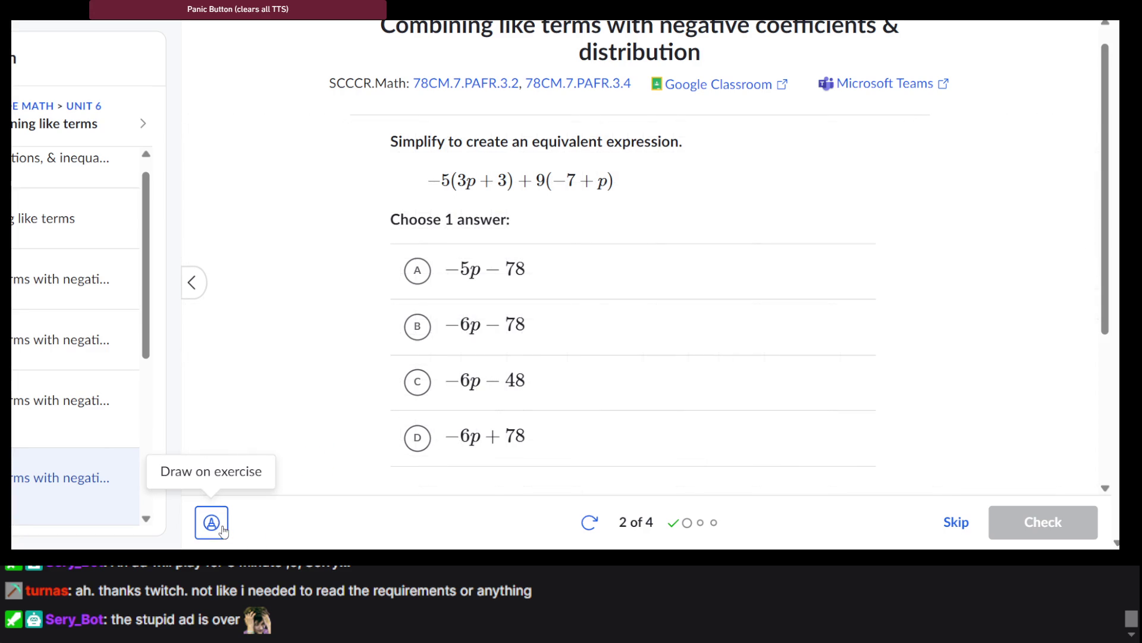
{"action": "left_click", "coordinate": [416, 329]}
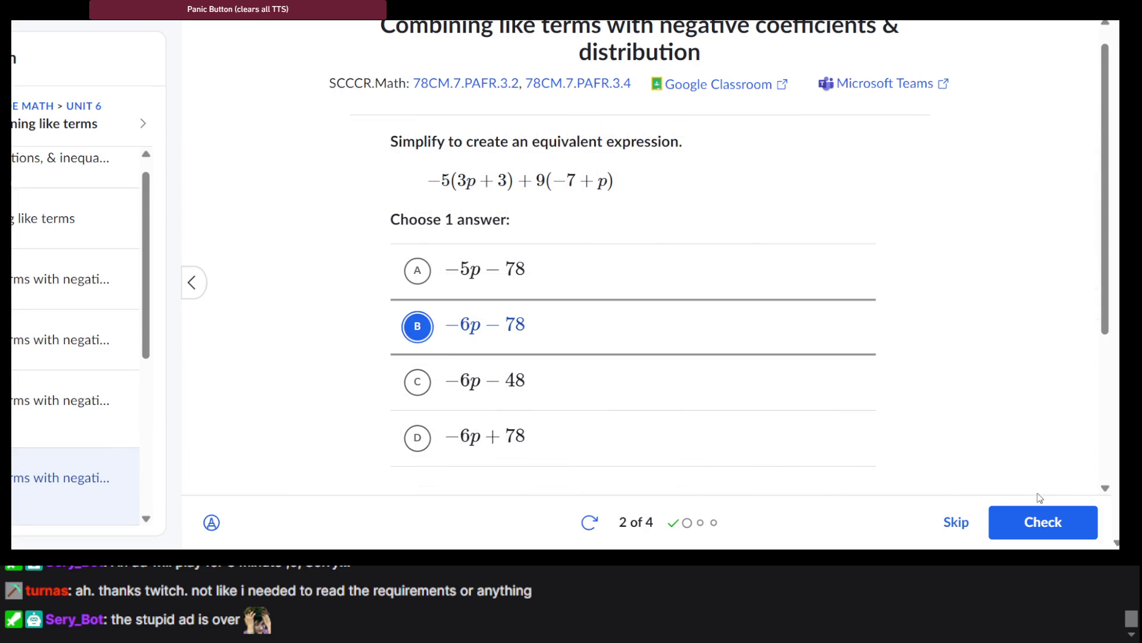
{"action": "left_click", "coordinate": [1053, 526]}
{"action": "left_click", "coordinate": [1047, 522]}
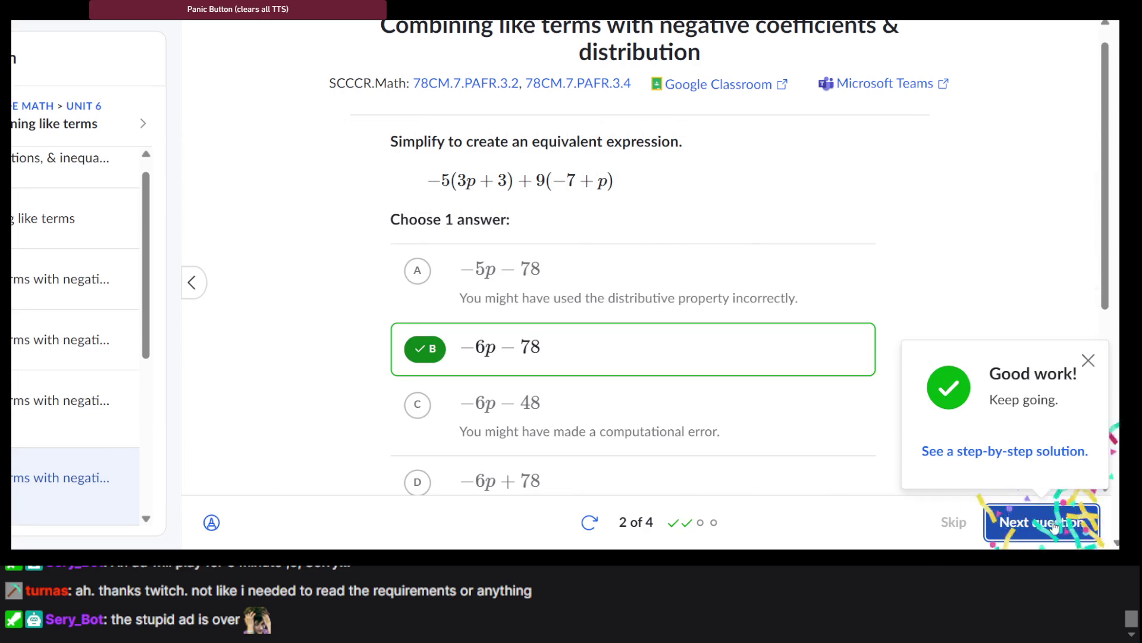
Sketch scratch work on question 3 and circle choice C as the likely answer.
{"action": "scroll", "coordinate": [673, 277], "scroll_direction": "up", "scroll_amount": 1}
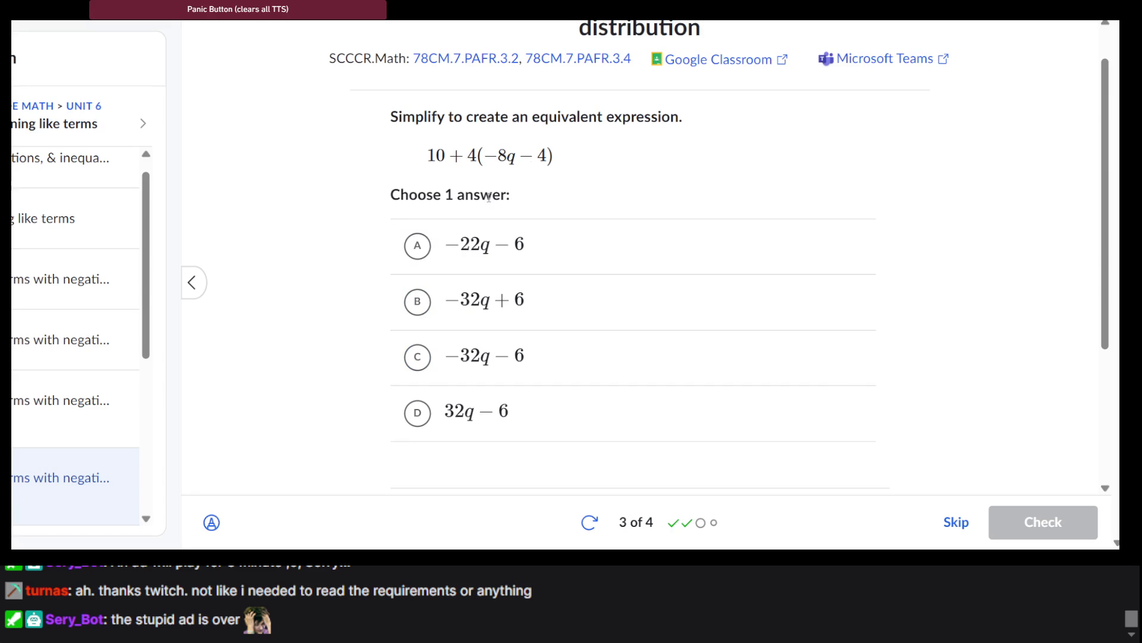
{"action": "left_click", "coordinate": [211, 522]}
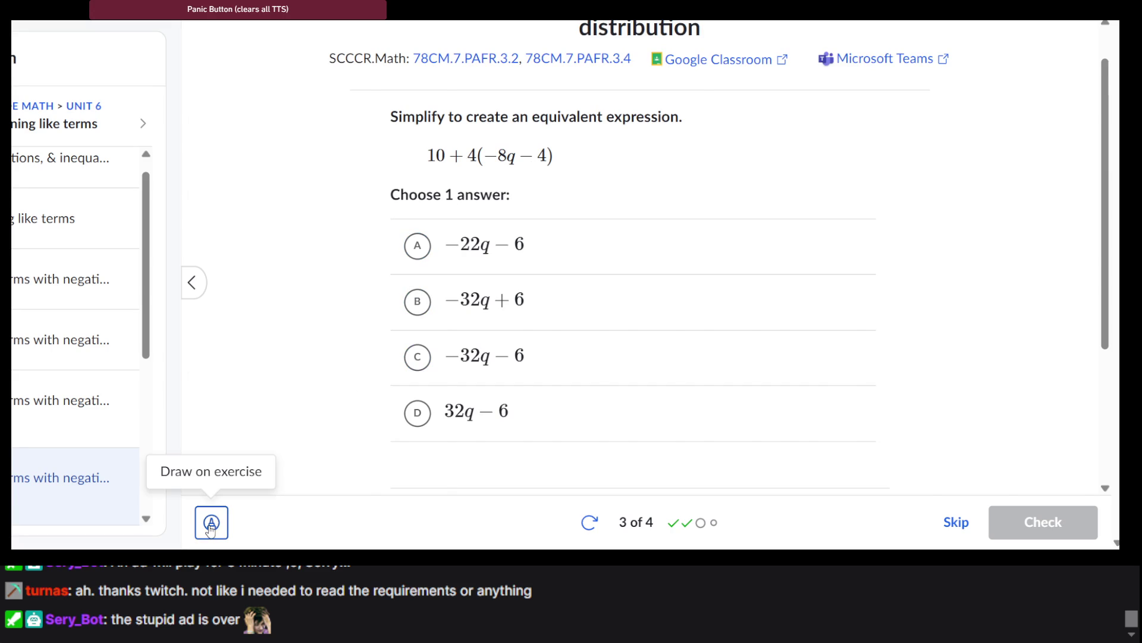
{"action": "left_click_drag", "start_coordinate": [530, 189], "coordinate": [593, 187]}
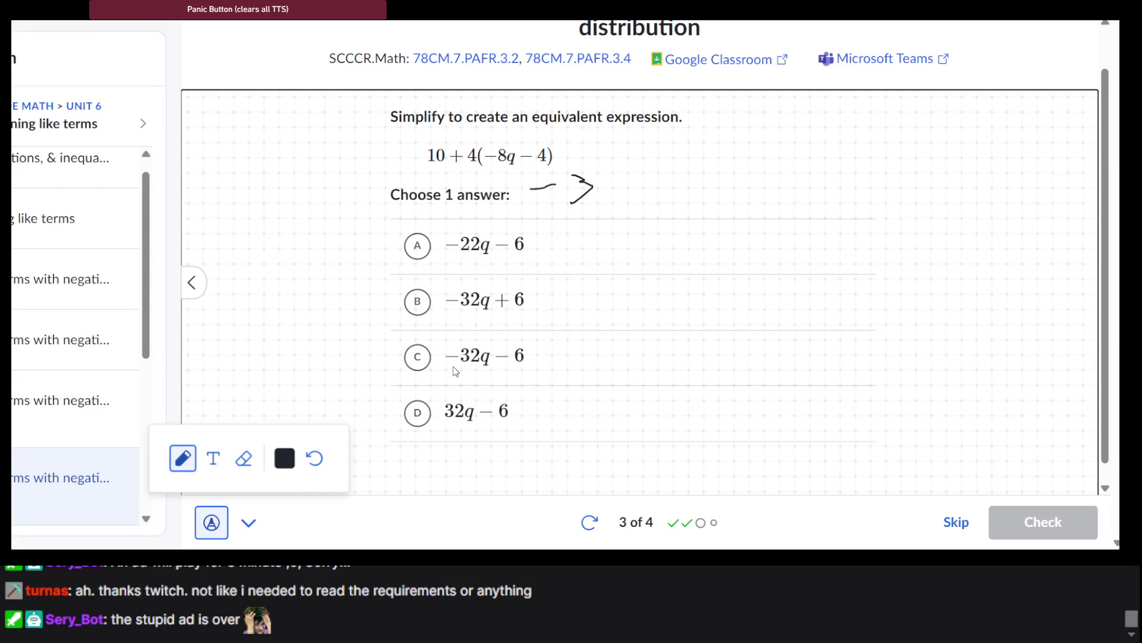
{"action": "mouse_move", "coordinate": [444, 375]}
{"action": "left_mouse_down"}
{"action": "mouse_move", "coordinate": [413, 370]}
{"action": "mouse_move", "coordinate": [424, 201]}
{"action": "mouse_move", "coordinate": [441, 213]}
{"action": "left_mouse_up"}
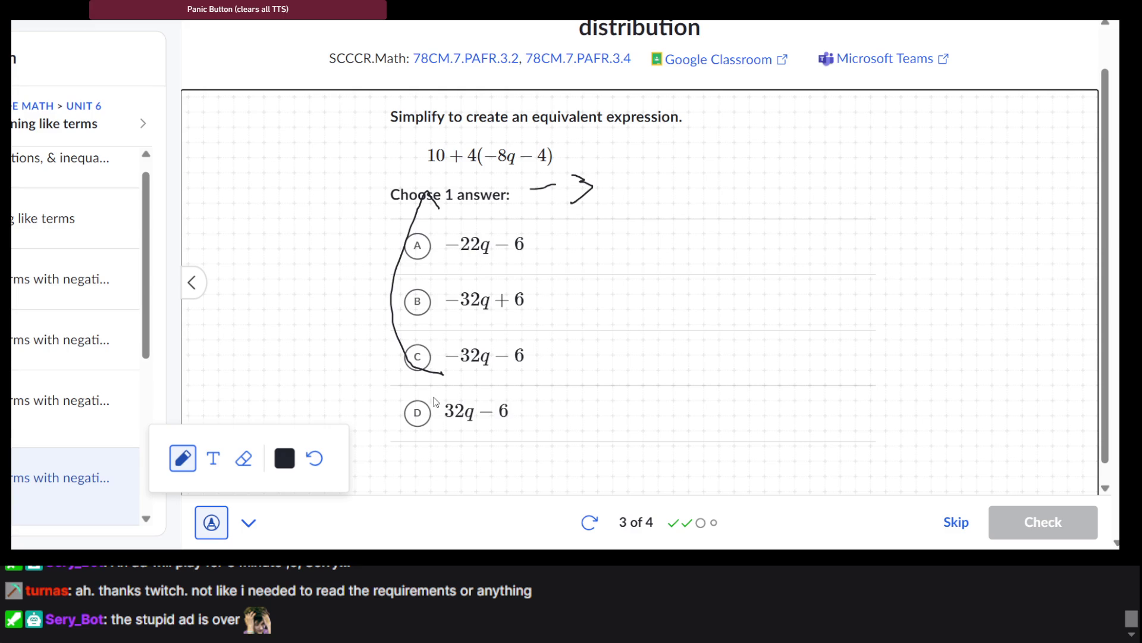
{"action": "mouse_move", "coordinate": [465, 387]}
{"action": "left_mouse_down"}
{"action": "mouse_move", "coordinate": [418, 386]}
{"action": "mouse_move", "coordinate": [402, 404]}
{"action": "left_mouse_up"}
{"action": "mouse_move", "coordinate": [469, 372]}
{"action": "left_mouse_down"}
{"action": "mouse_move", "coordinate": [387, 364]}
{"action": "mouse_move", "coordinate": [544, 324]}
{"action": "left_mouse_up"}
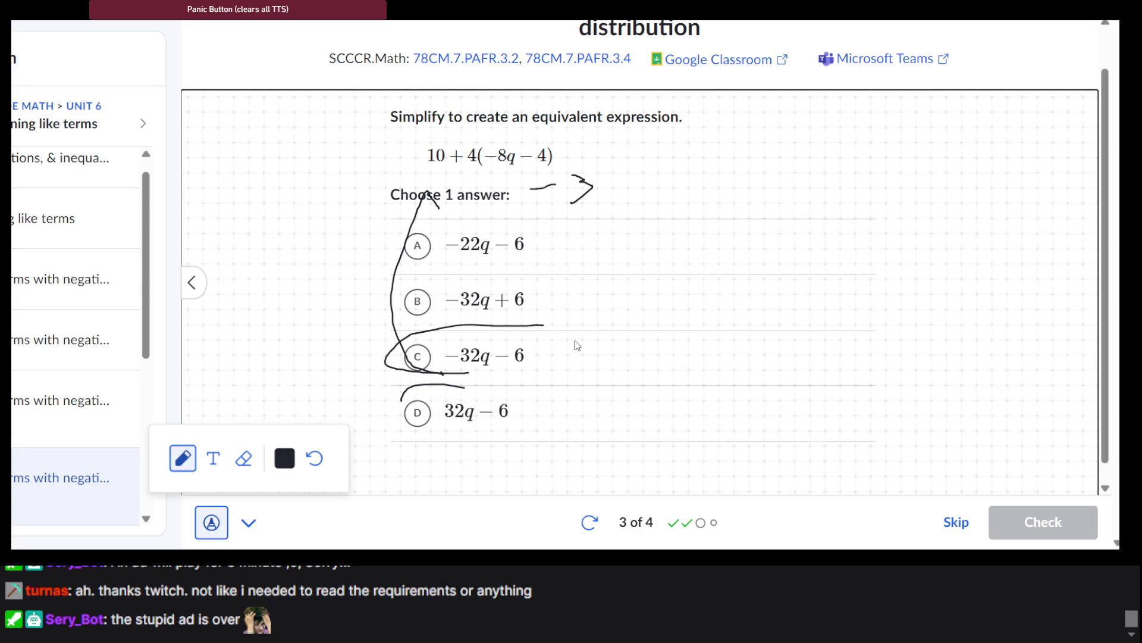
Clear the drawing, submit −32q − 6 for grading, and advance to question 4.
{"action": "left_click", "coordinate": [212, 522]}
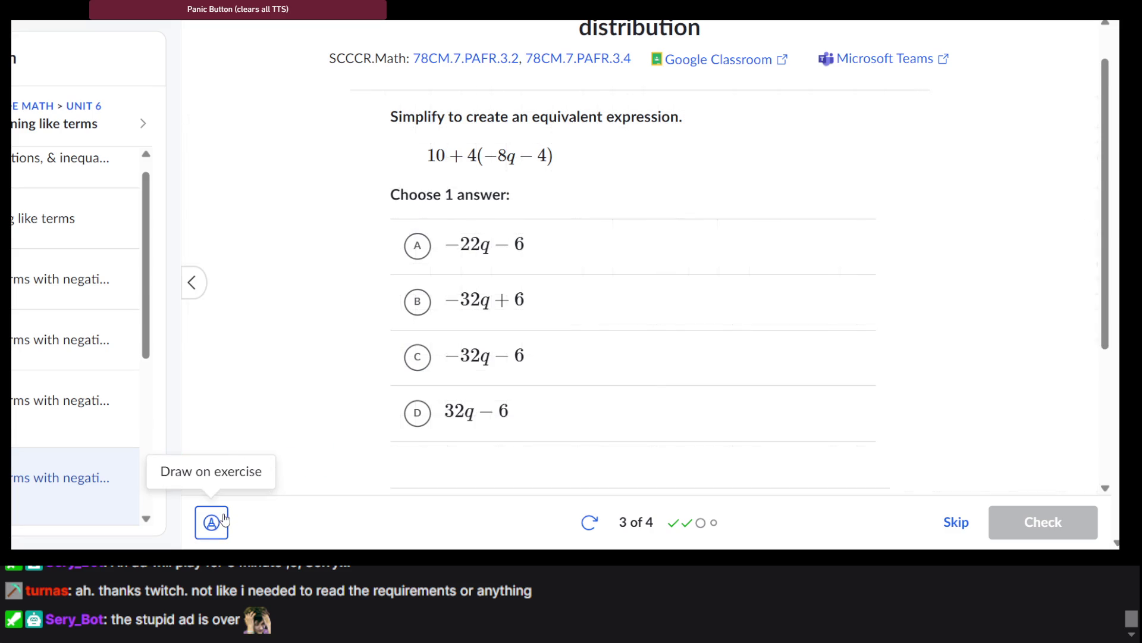
{"action": "left_click", "coordinate": [416, 357]}
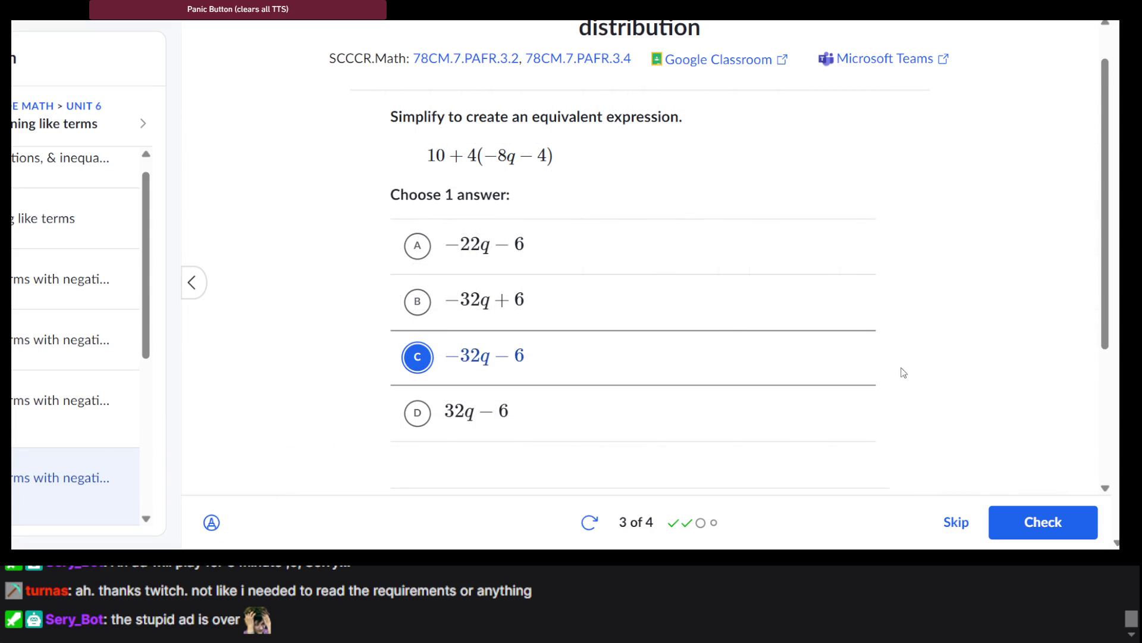
{"action": "left_click", "coordinate": [1028, 524]}
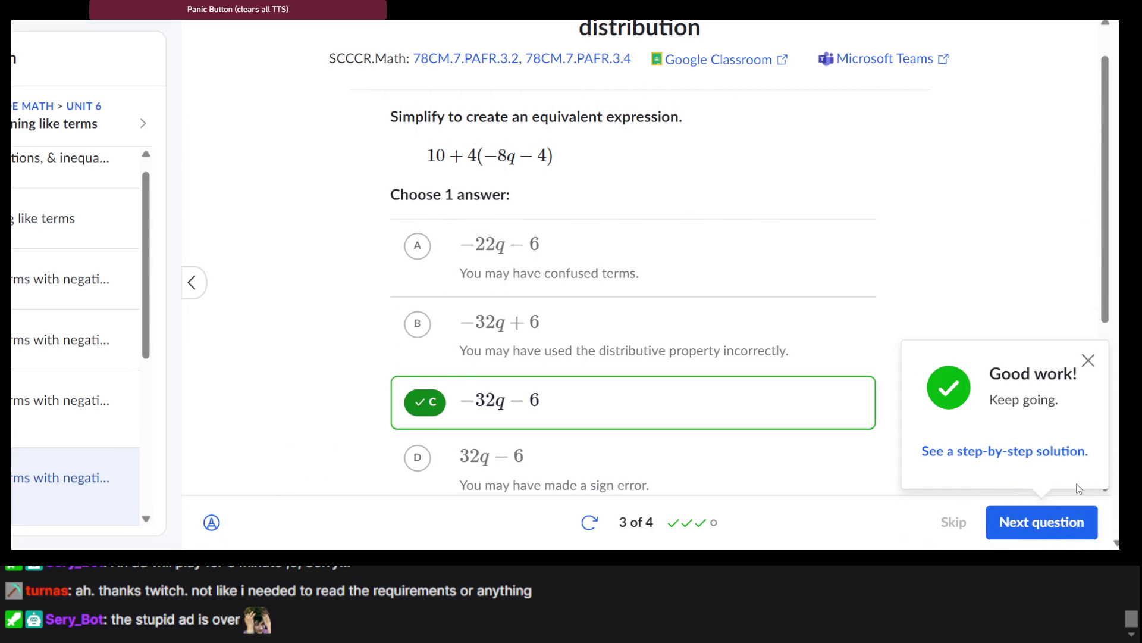
{"action": "left_click", "coordinate": [1043, 522]}
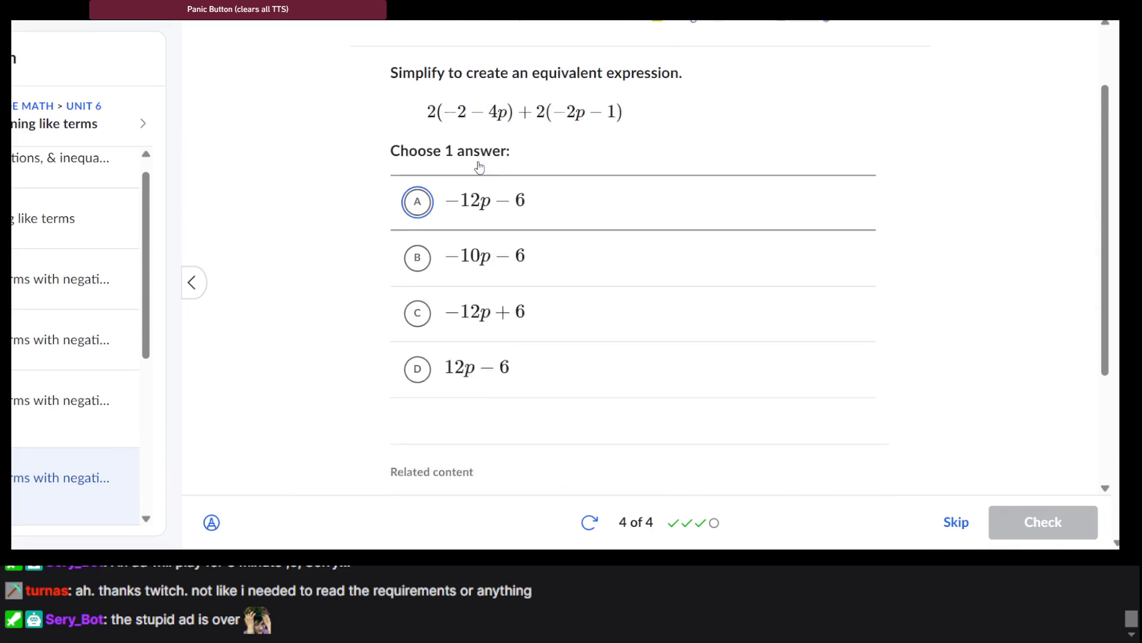
Work question 4 in scratch notes (−8p, −4p), settling on answer A over C.
{"action": "scroll", "coordinate": [479, 167], "scroll_direction": "up", "scroll_amount": 1}
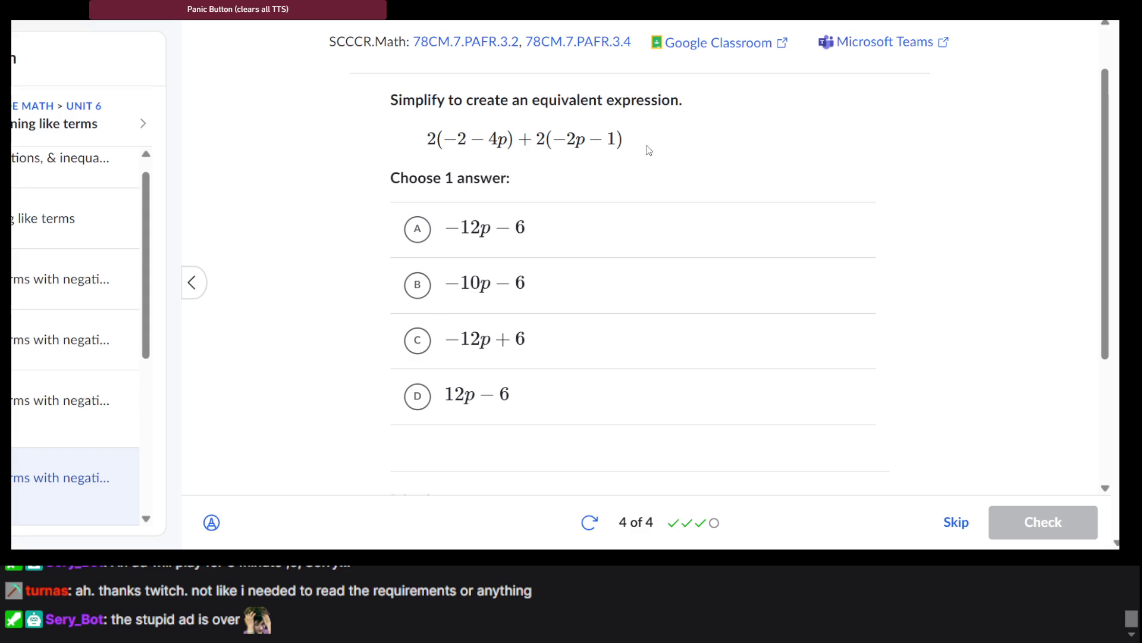
{"action": "left_click", "coordinate": [211, 522]}
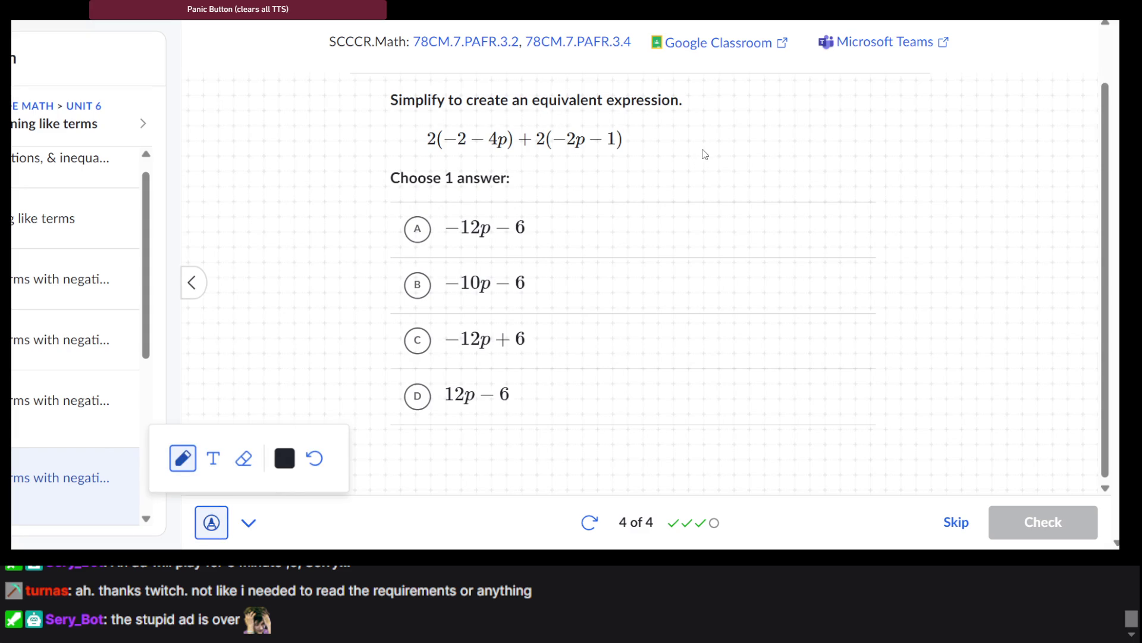
{"action": "left_click_drag", "start_coordinate": [703, 149], "coordinate": [744, 134]}
{"action": "mouse_move", "coordinate": [742, 124]}
{"action": "left_mouse_down"}
{"action": "mouse_move", "coordinate": [750, 154]}
{"action": "mouse_move", "coordinate": [824, 122]}
{"action": "left_mouse_up"}
{"action": "left_click_drag", "start_coordinate": [850, 159], "coordinate": [859, 126]}
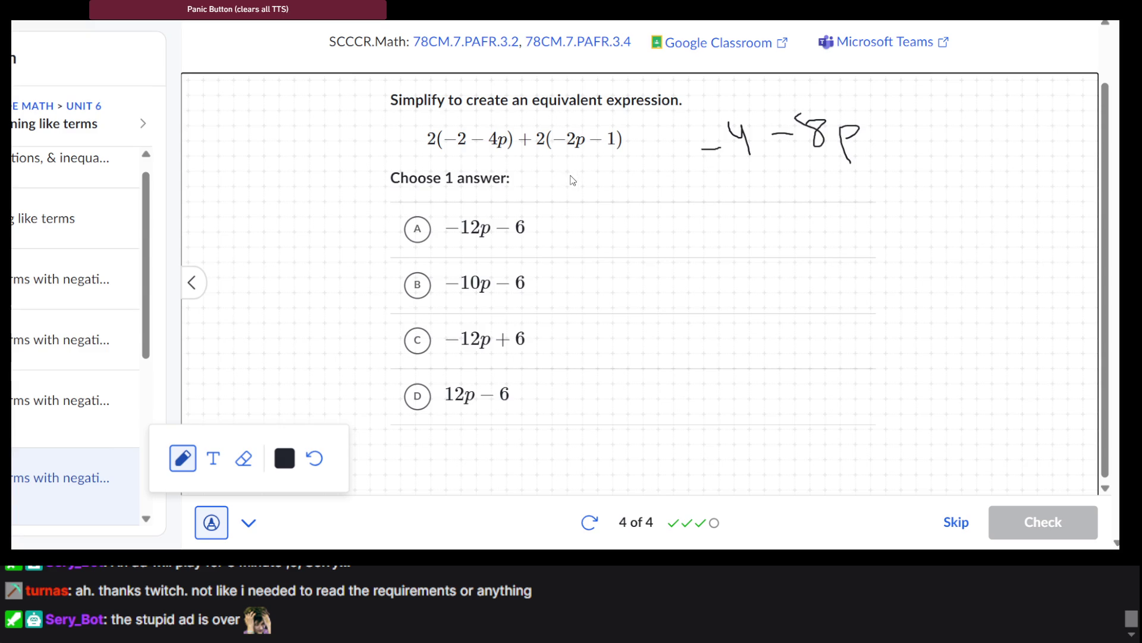
{"action": "mouse_move", "coordinate": [681, 187]}
{"action": "left_mouse_down"}
{"action": "mouse_move", "coordinate": [755, 179]}
{"action": "mouse_move", "coordinate": [760, 206]}
{"action": "mouse_move", "coordinate": [781, 178]}
{"action": "mouse_move", "coordinate": [764, 192]}
{"action": "left_mouse_up"}
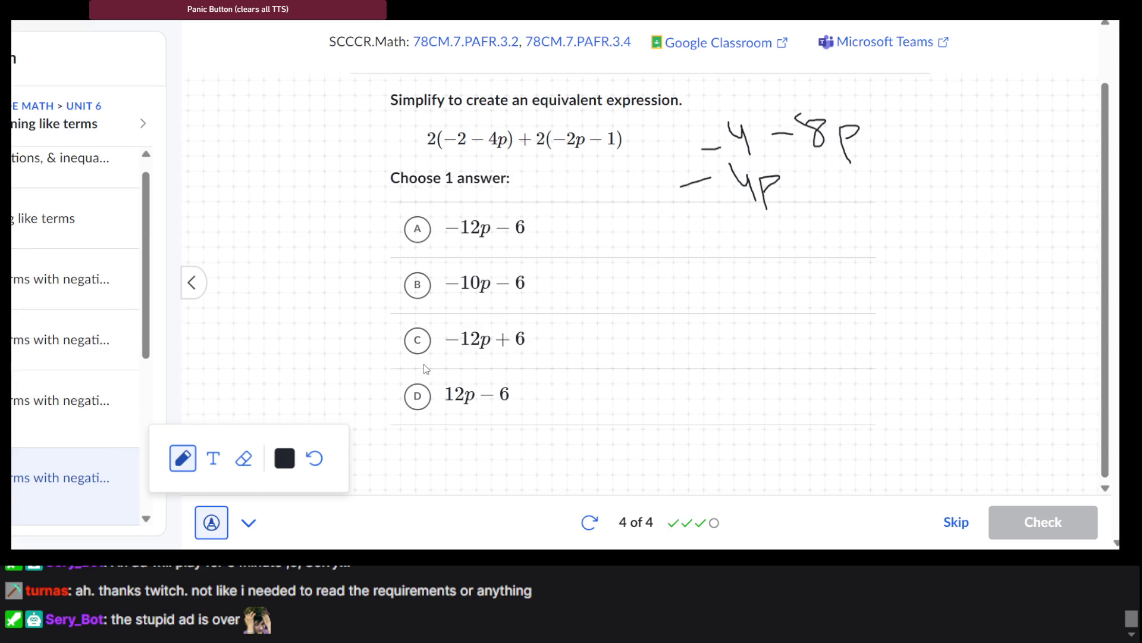
{"action": "left_click_drag", "start_coordinate": [424, 363], "coordinate": [496, 358]}
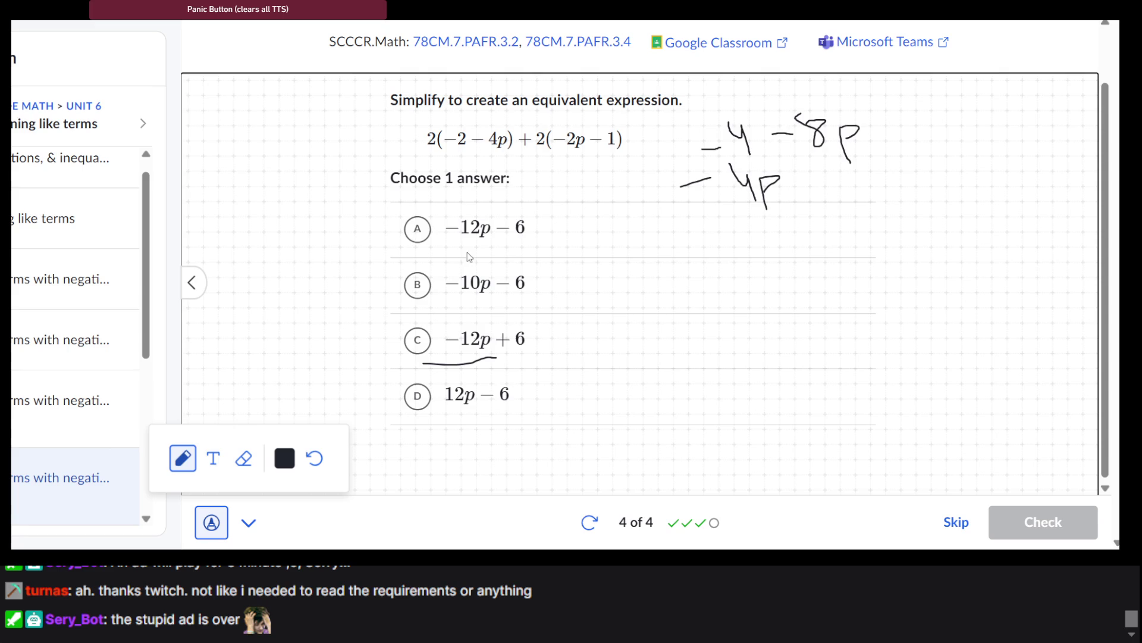
{"action": "left_click_drag", "start_coordinate": [426, 247], "coordinate": [526, 243]}
Clear the drawing, submit −12p − 6, and view the 4/4 practice summary.
{"action": "left_click", "coordinate": [211, 523]}
{"action": "left_click", "coordinate": [417, 228]}
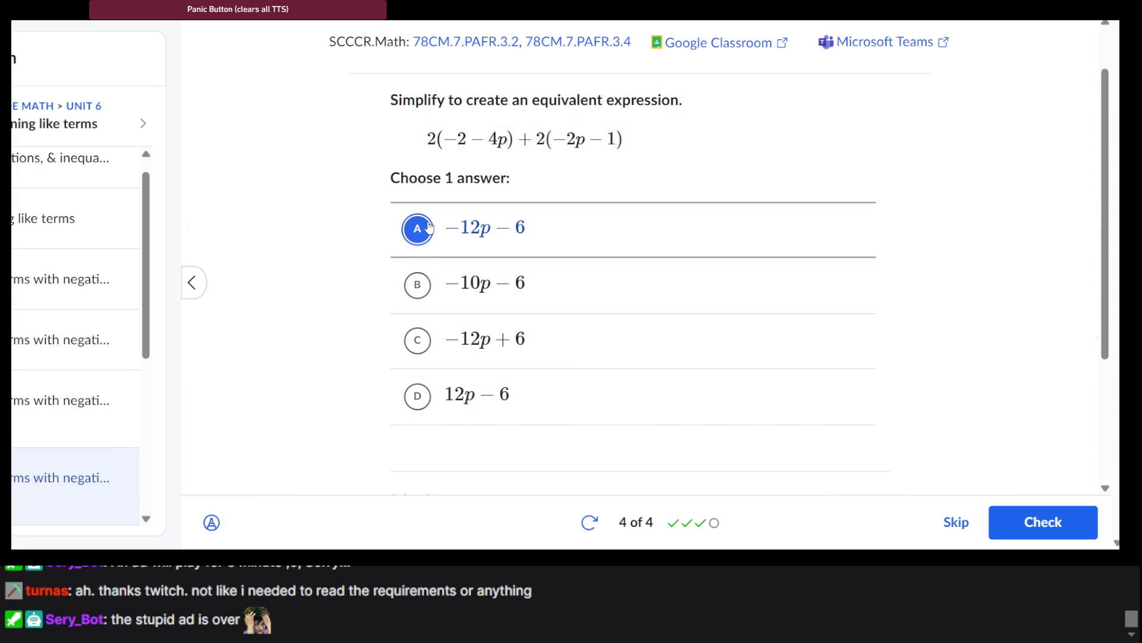
{"action": "left_click", "coordinate": [1034, 541]}
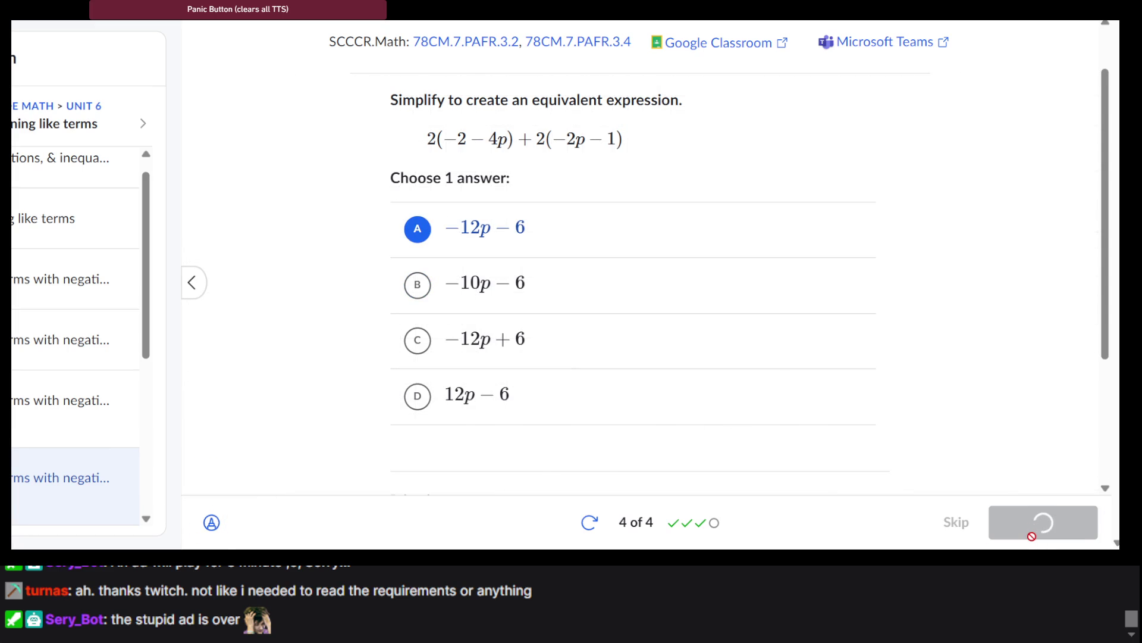
{"action": "left_click", "coordinate": [1033, 533]}
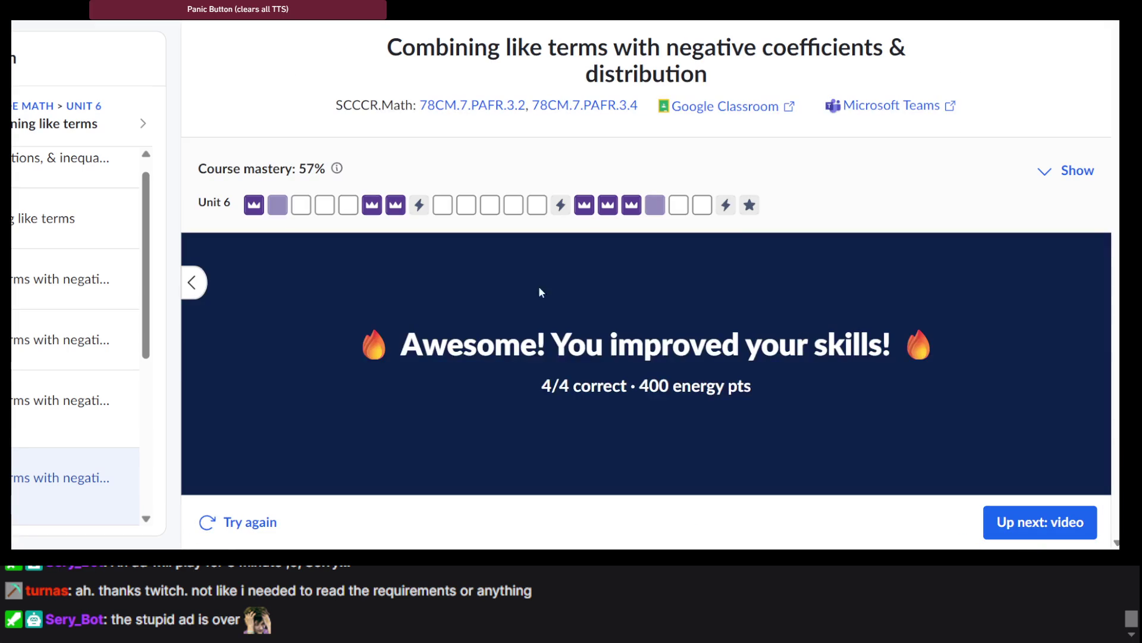
Open the Combining like terms with rational coefficients exercise and begin the practice questions.
{"action": "mouse_move", "coordinate": [299, 206]}
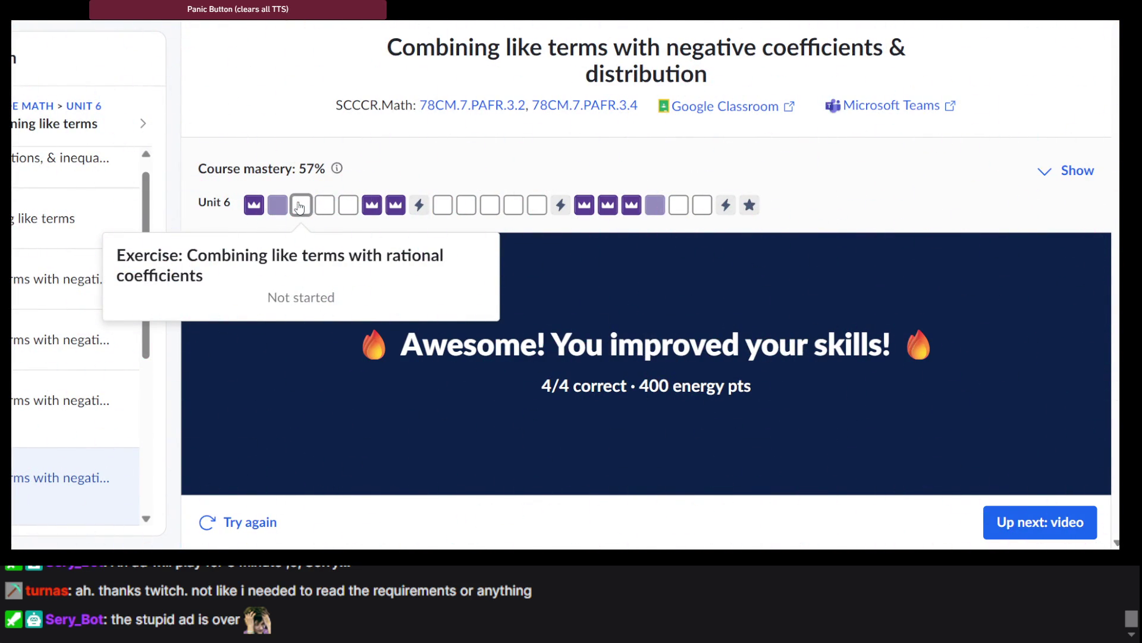
{"action": "left_click", "coordinate": [299, 206]}
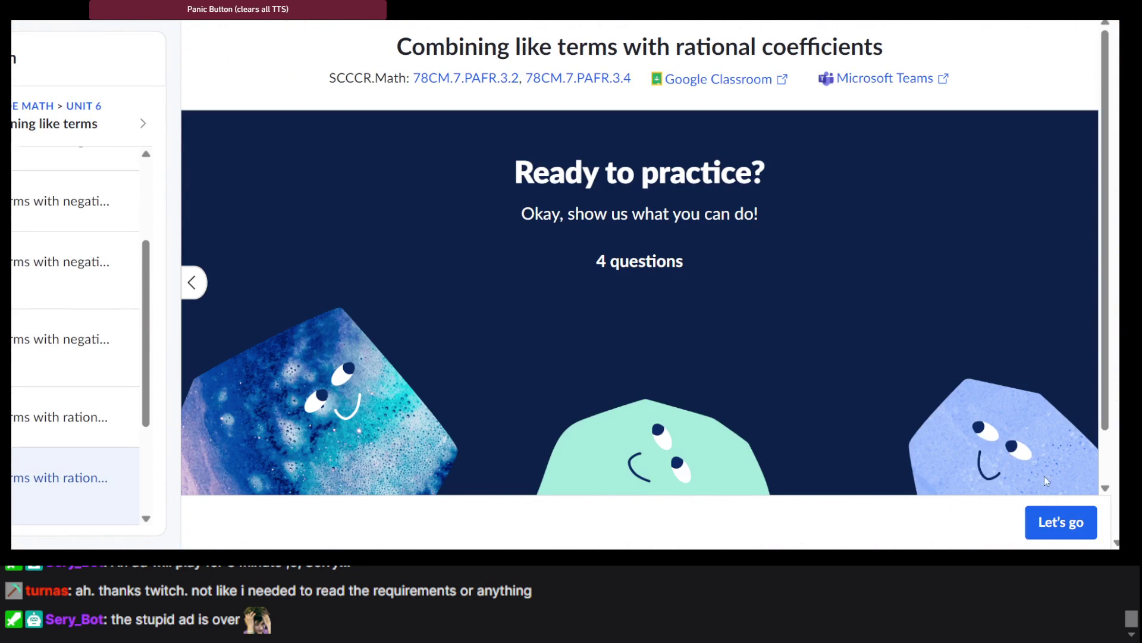
{"action": "left_click", "coordinate": [1049, 527]}
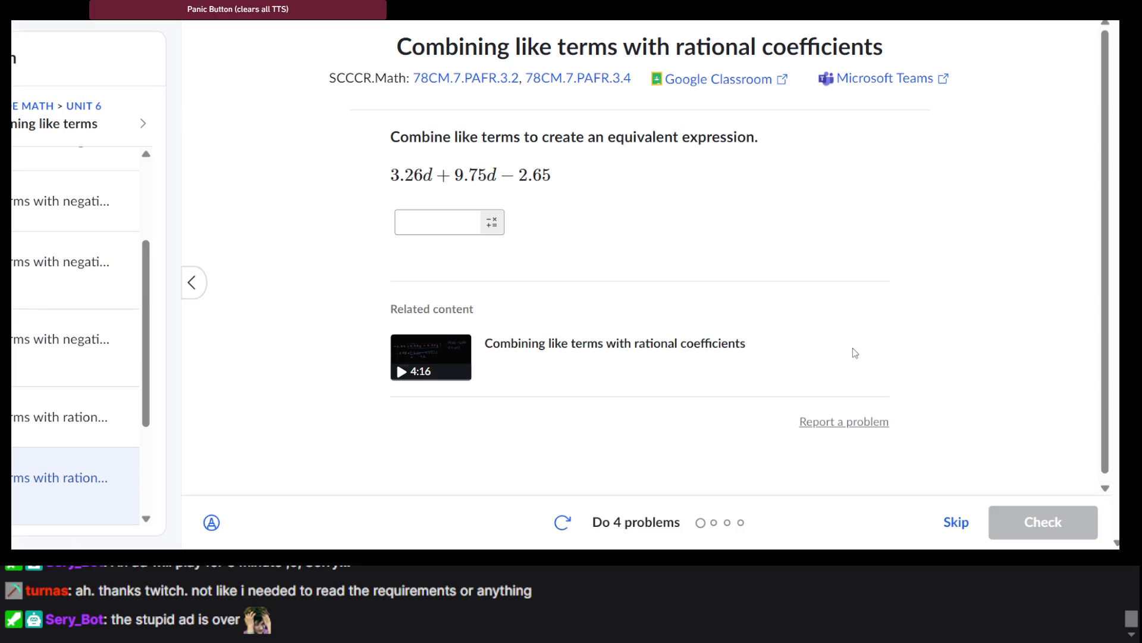
Begin entering the answer as 3. with the math keypad, then delete the stray decimal point.
{"action": "left_click", "coordinate": [490, 223]}
{"action": "left_click", "coordinate": [491, 222]}
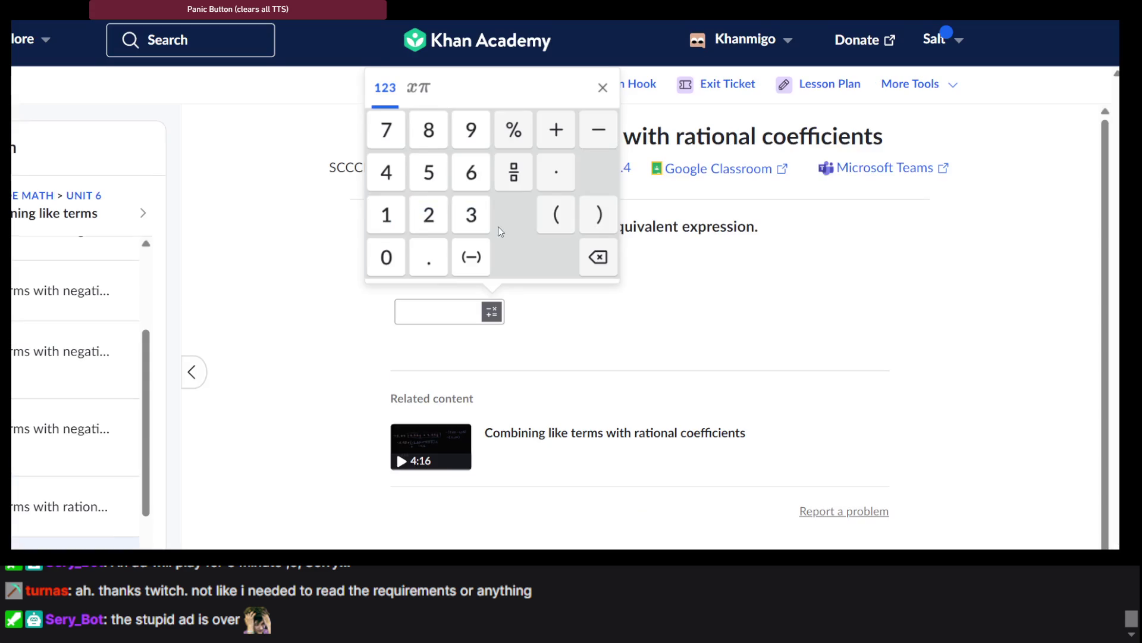
{"action": "left_click", "coordinate": [470, 215]}
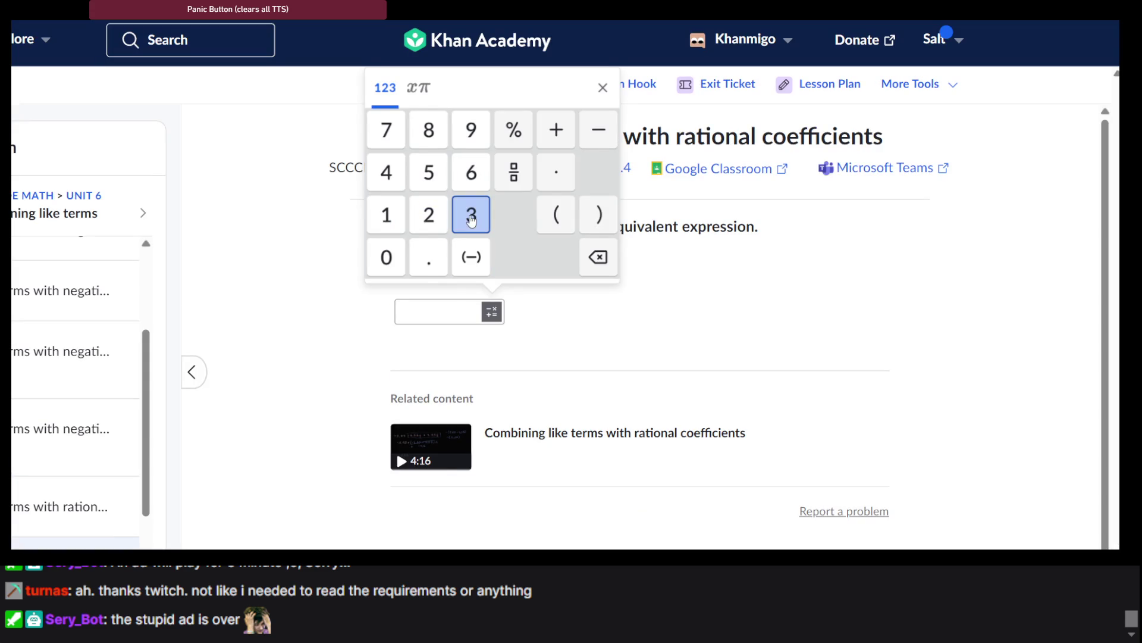
{"action": "left_click", "coordinate": [426, 271]}
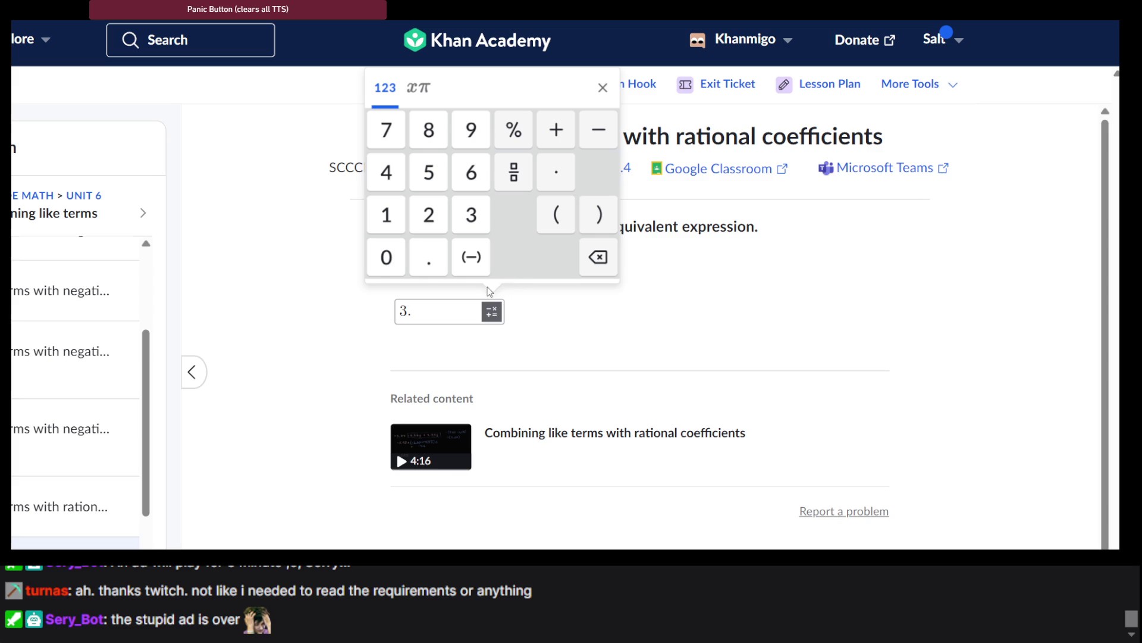
{"action": "double_click", "coordinate": [502, 321]}
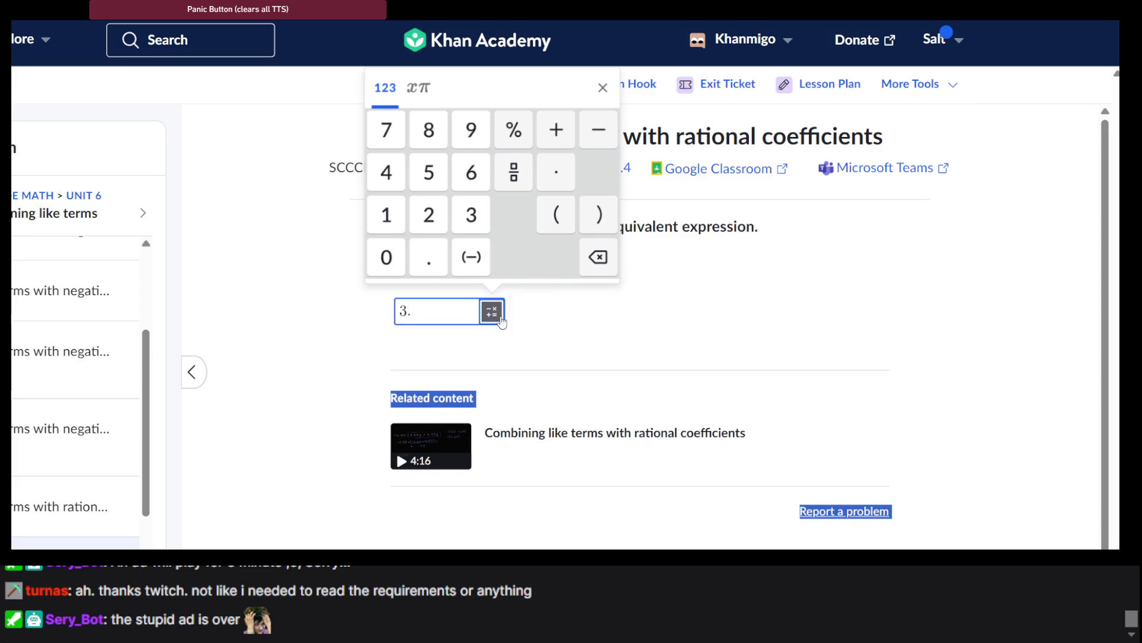
{"action": "left_click", "coordinate": [502, 322]}
{"action": "left_click", "coordinate": [490, 316]}
{"action": "left_click", "coordinate": [603, 88]}
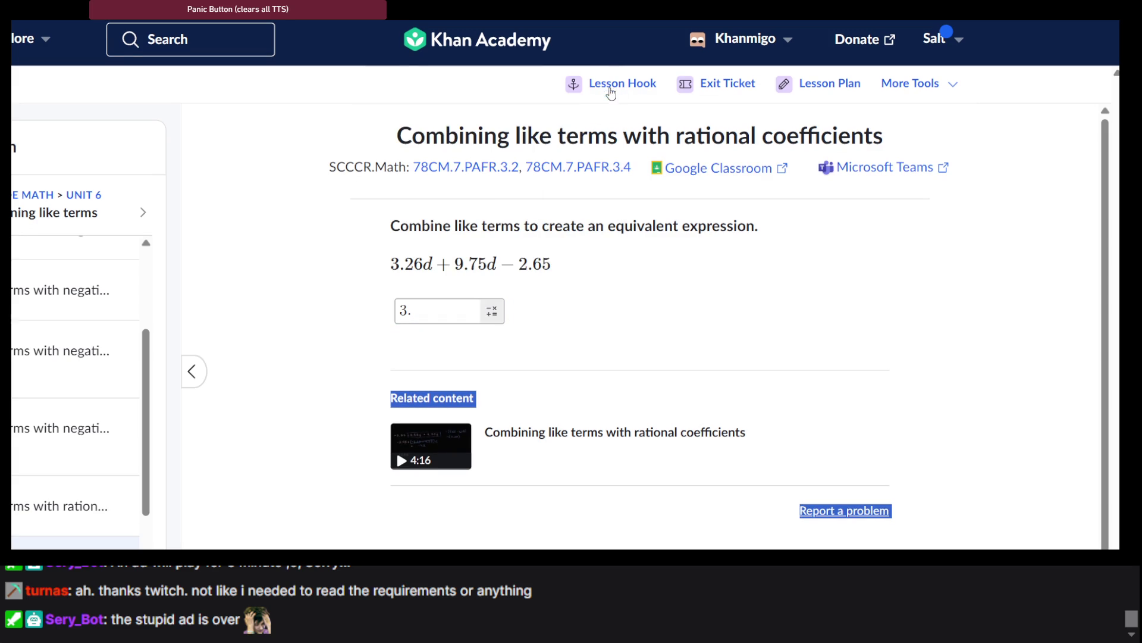
{"action": "left_click", "coordinate": [491, 311]}
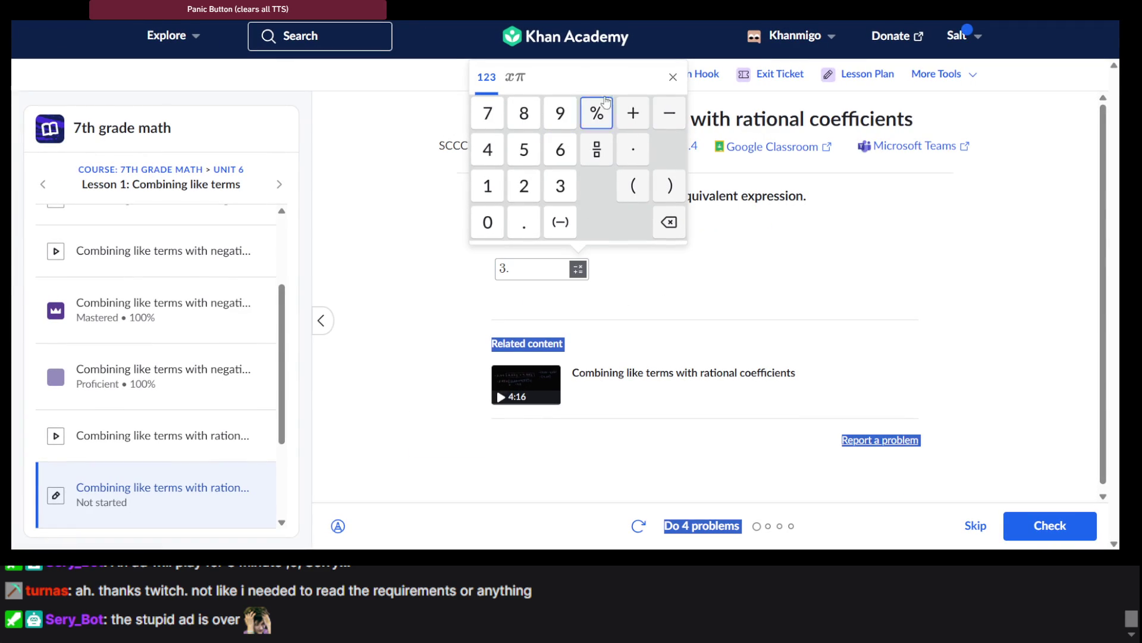
{"action": "left_click", "coordinate": [669, 222]}
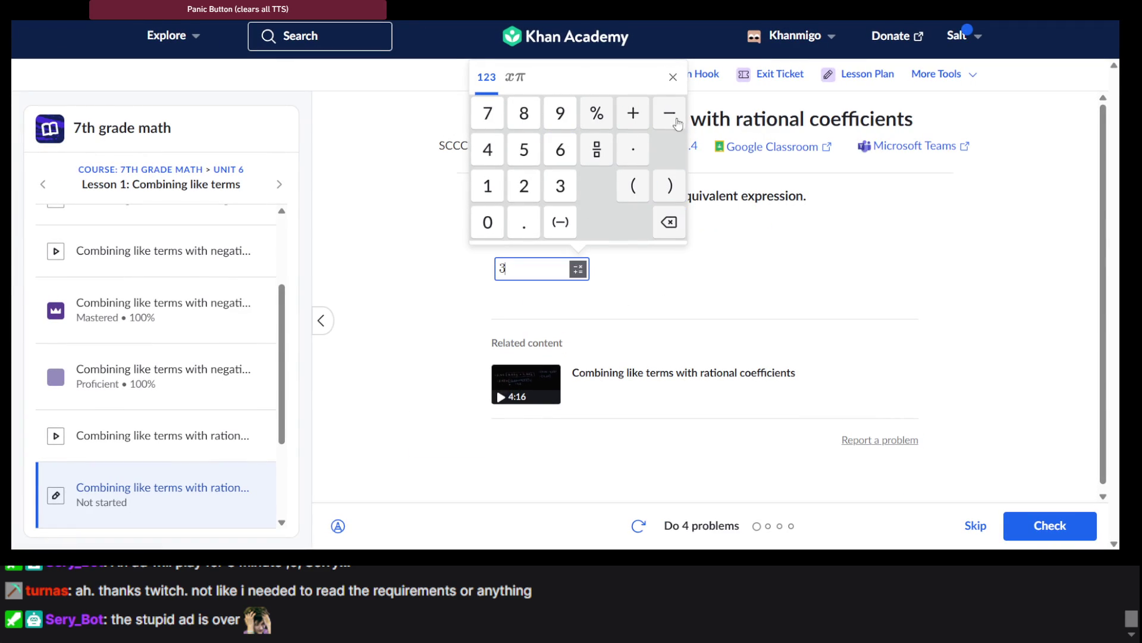
{"action": "left_click", "coordinate": [673, 77]}
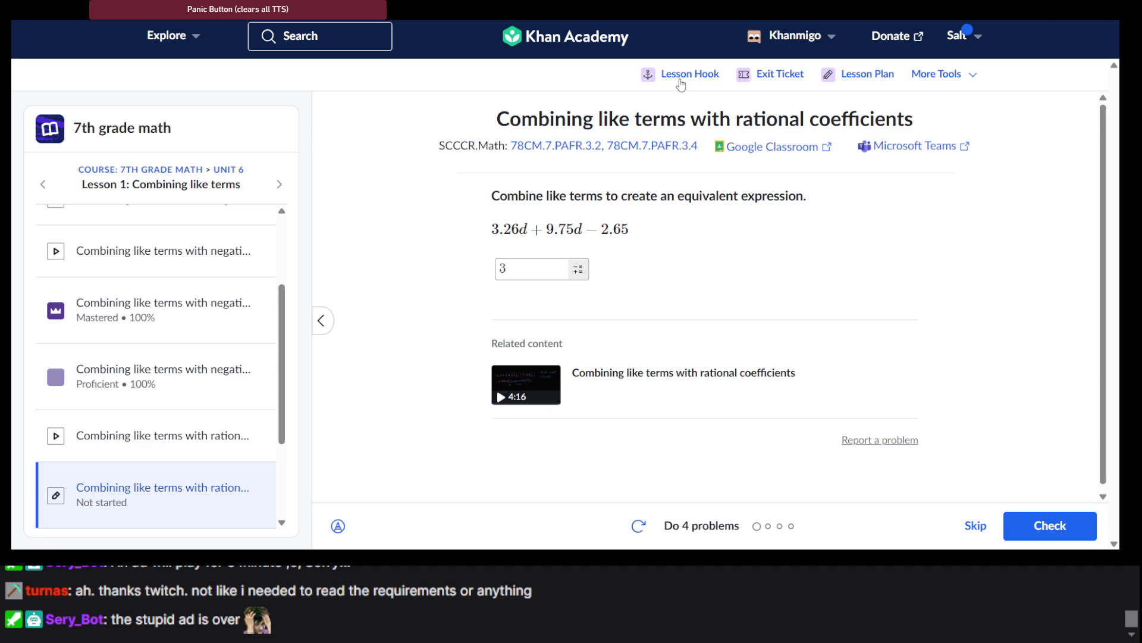
Enter more digits (3, 3, 2) with the keypad, then clear the answer box.
{"action": "left_click", "coordinate": [578, 271]}
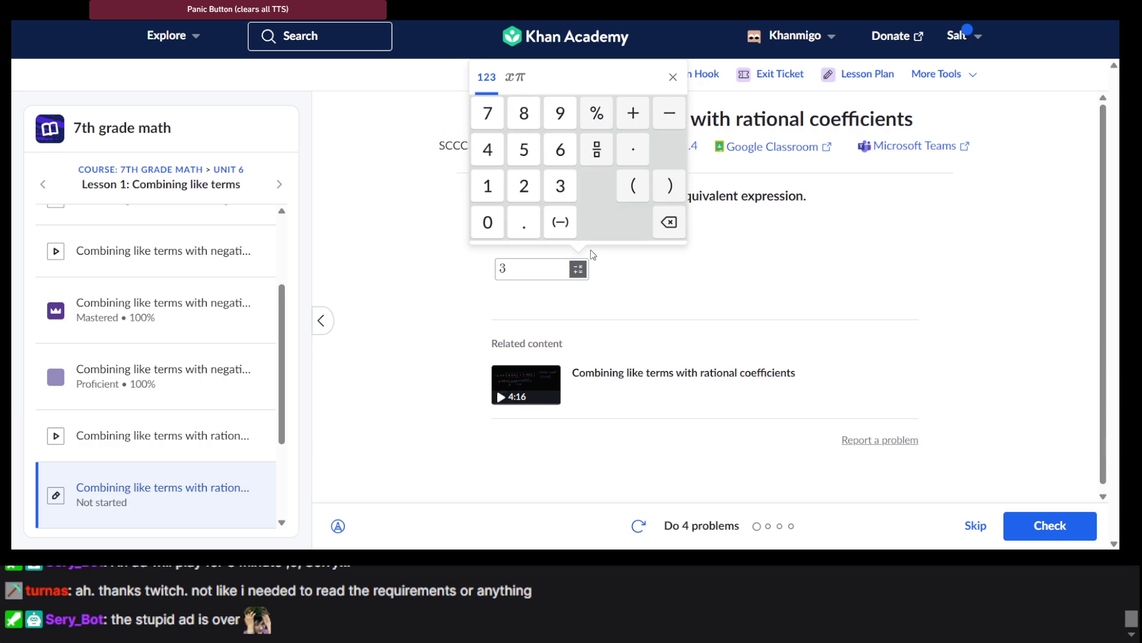
{"action": "left_click", "coordinate": [556, 201]}
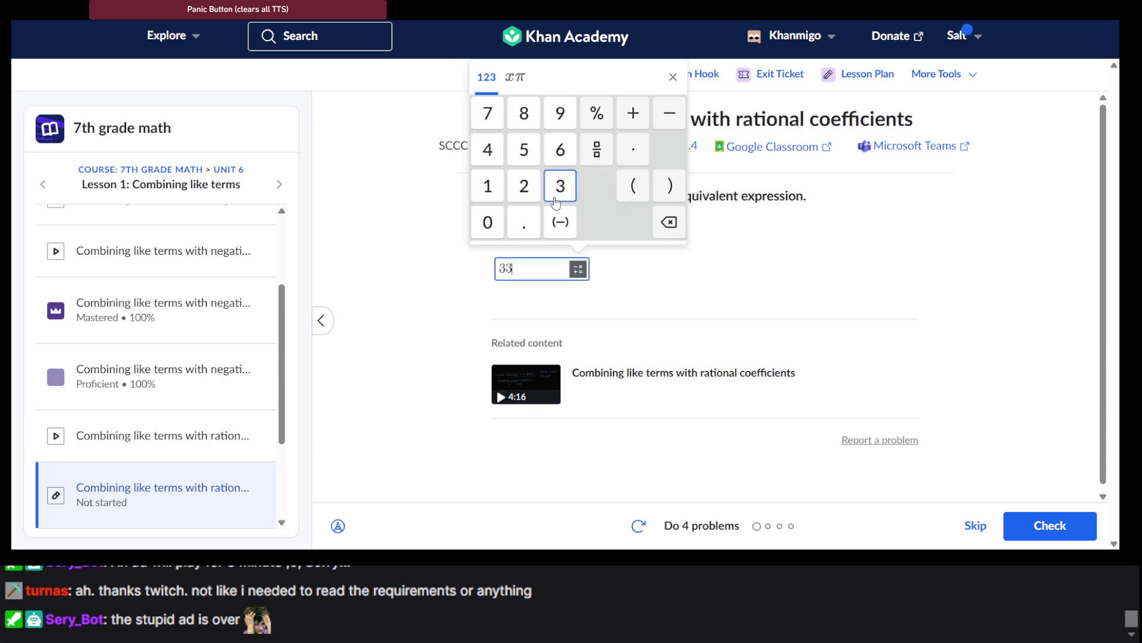
{"action": "left_click", "coordinate": [556, 201]}
{"action": "left_click", "coordinate": [524, 187]}
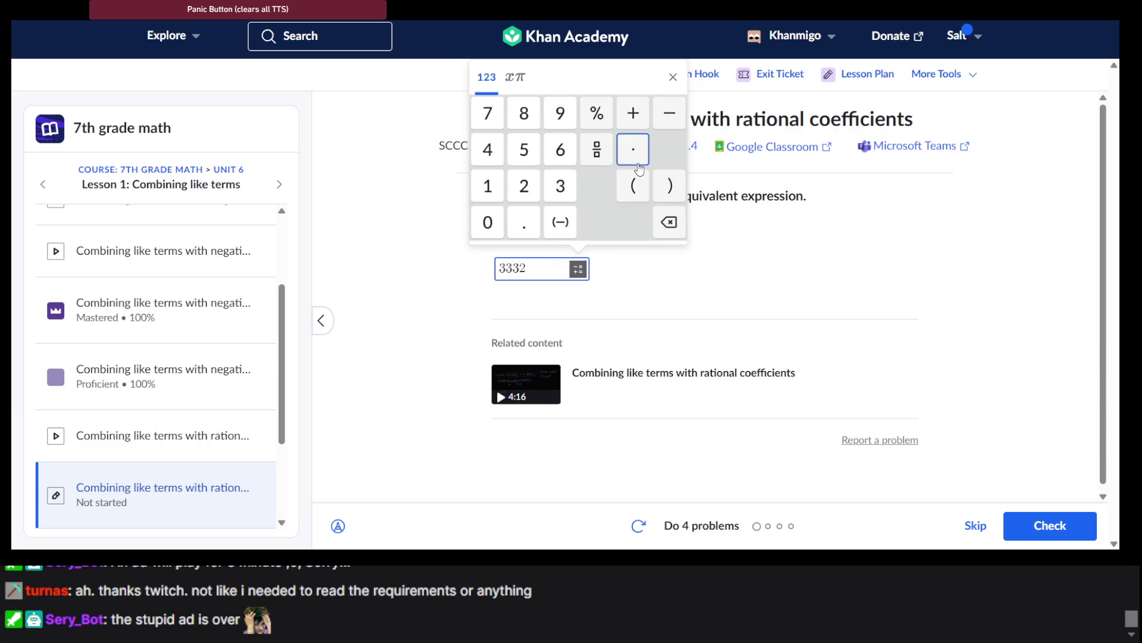
{"action": "key", "text": "BackSpace"}
{"action": "key", "text": "BackSpace"}
{"action": "key", "text": "BackSpace"}
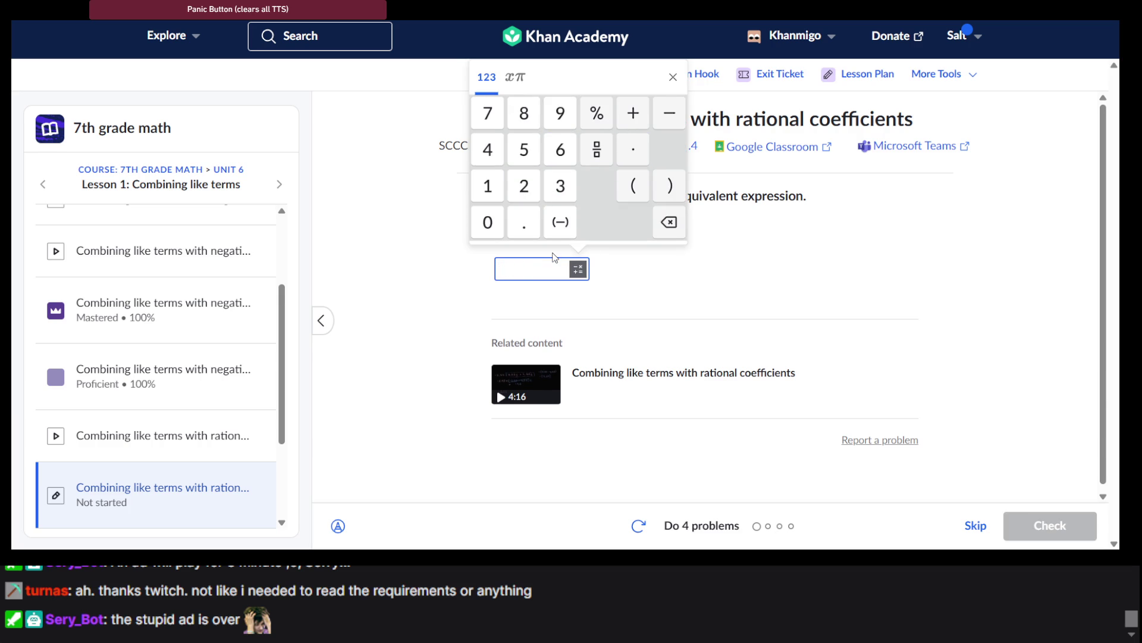
{"action": "left_click", "coordinate": [578, 269]}
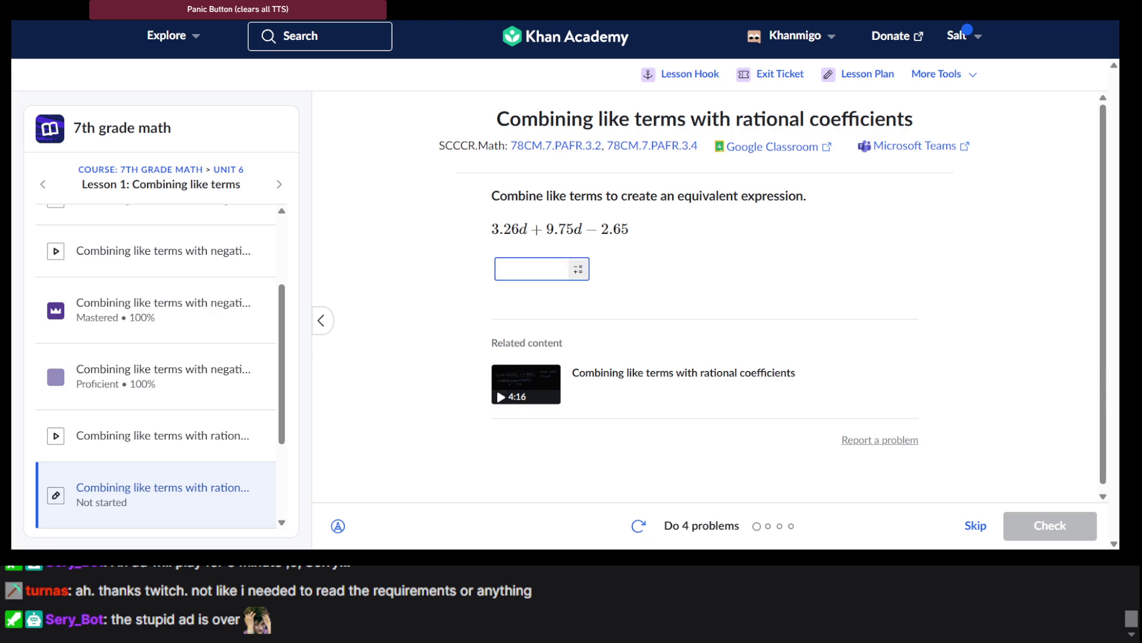
{"action": "triple_click", "coordinate": [515, 229]}
{"action": "left_click", "coordinate": [639, 260]}
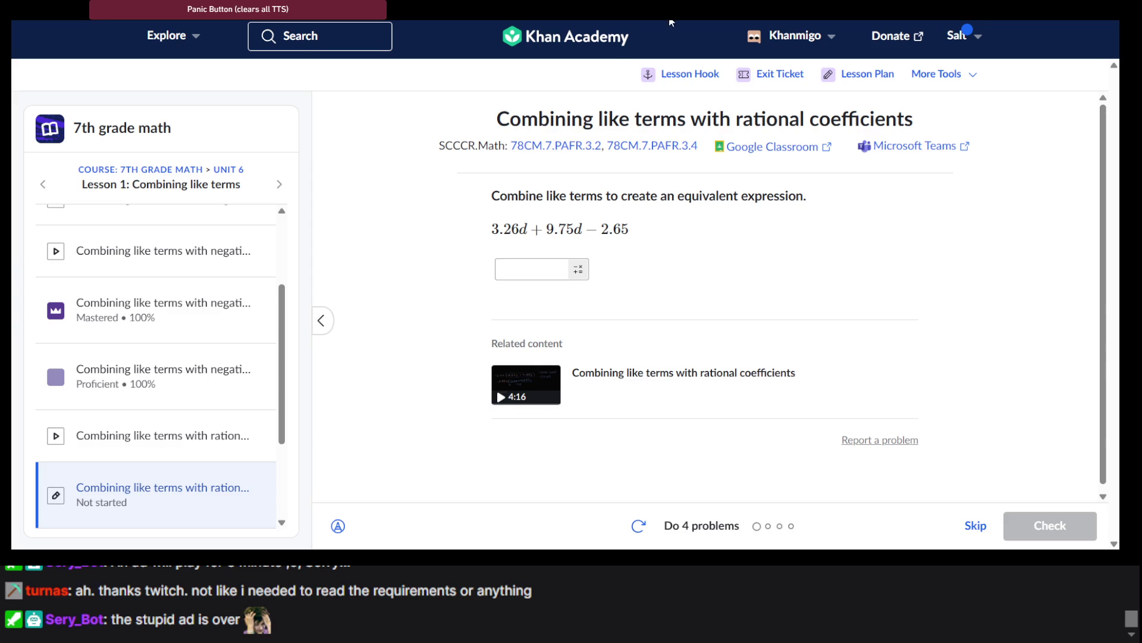
Submit 13.01 − 2.65, then resubmit the answer as 13.01d − 2.65.
{"action": "left_click", "coordinate": [525, 267]}
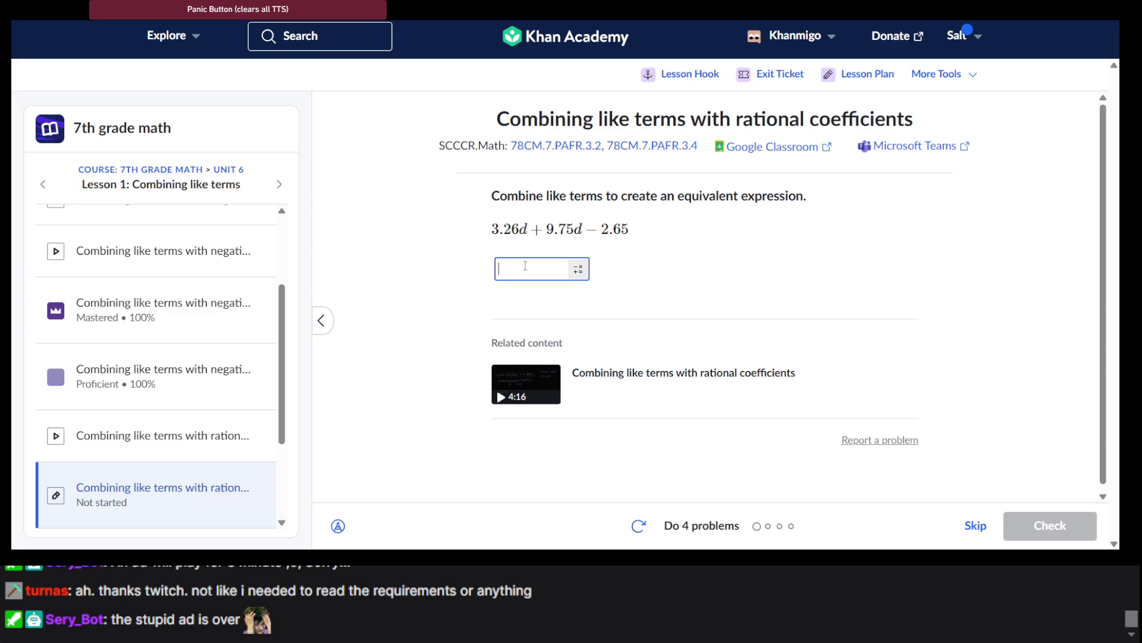
{"action": "type", "text": "12."}
{"action": "key", "text": "BackSpace"}
{"action": "key", "text": "BackSpace"}
{"action": "type", "text": "3."}
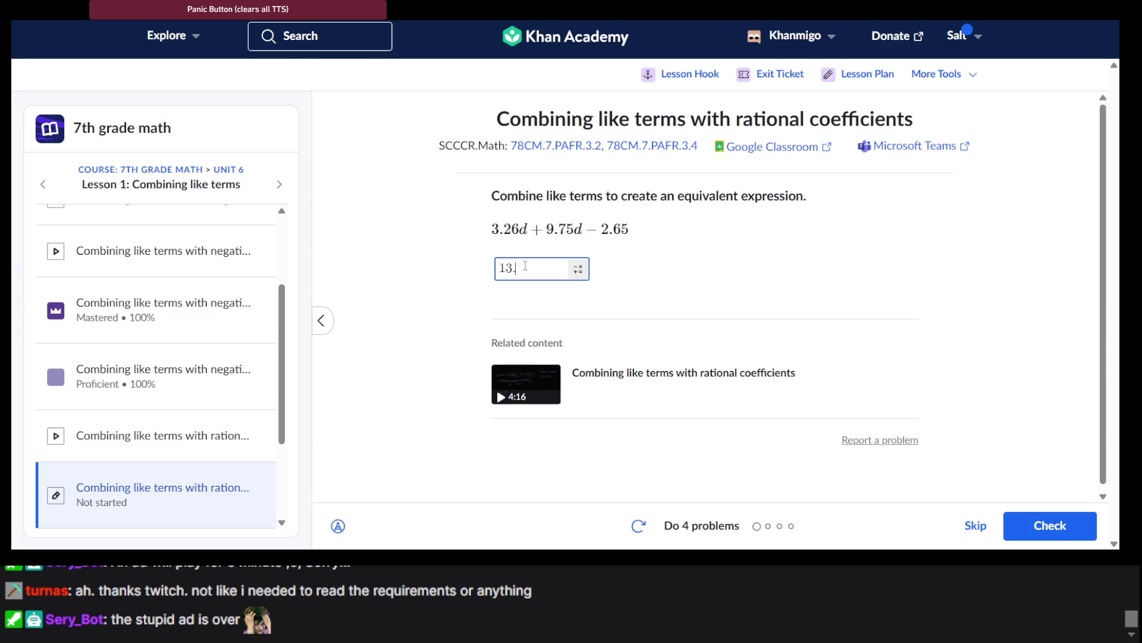
{"action": "type", "text": "01"}
{"action": "type", "text": "-2."}
{"action": "type", "text": "65"}
{"action": "key", "text": "Return"}
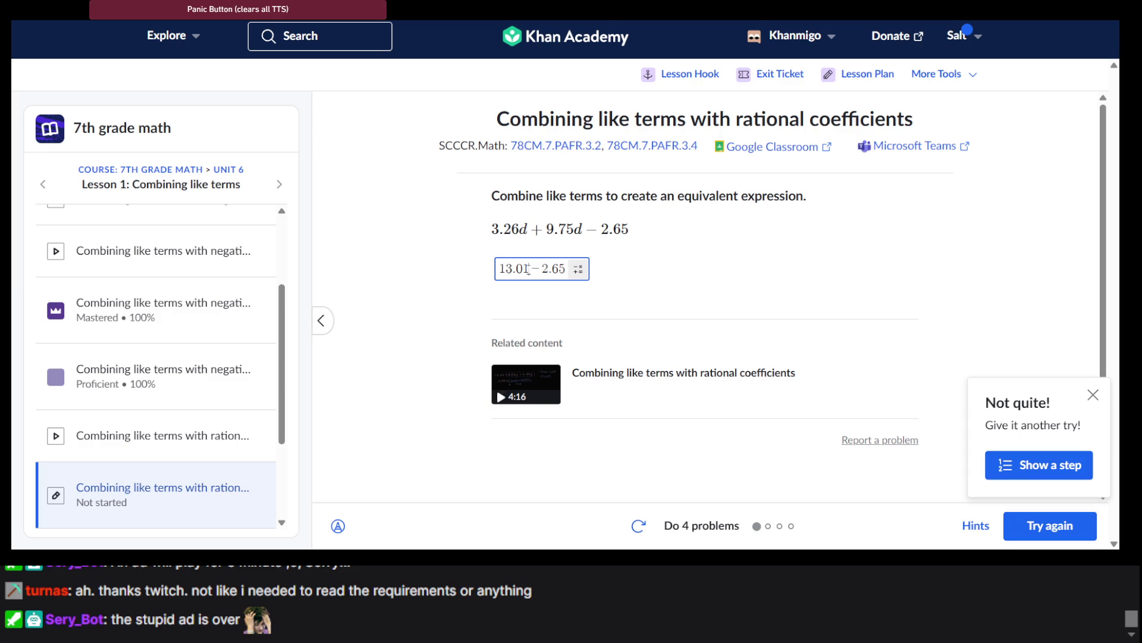
{"action": "type", "text": "d"}
{"action": "key", "text": "Return"}
{"action": "key", "text": "Return"}
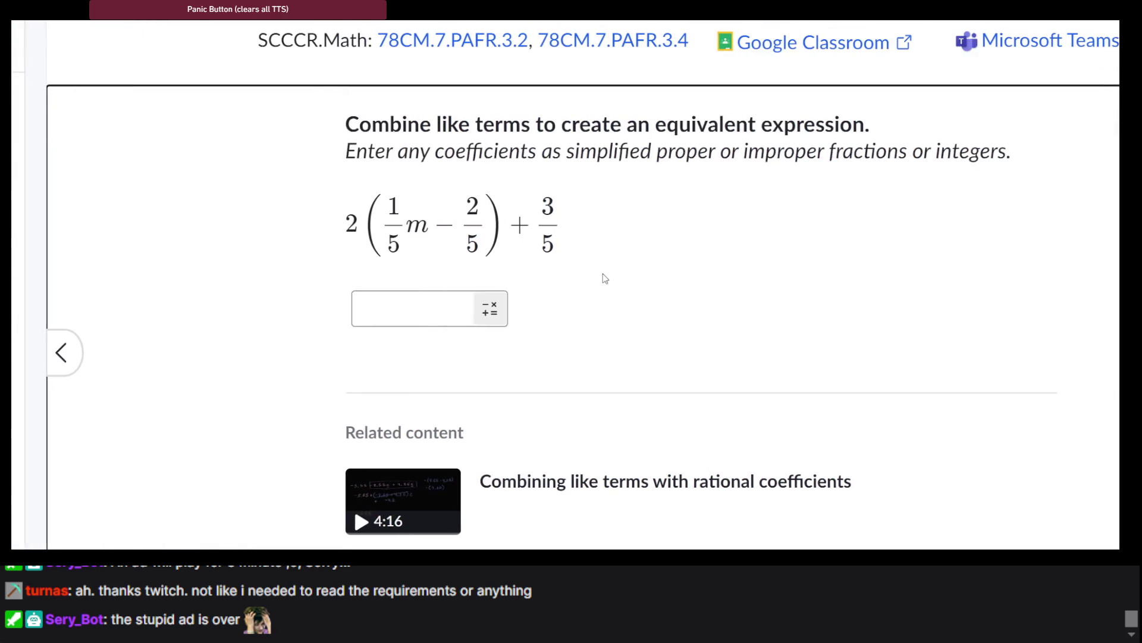
Zoom the page out and sketch the m coefficient and constant fraction as scratch work.
{"action": "left_click", "coordinate": [433, 310]}
{"action": "left_click", "coordinate": [388, 290]}
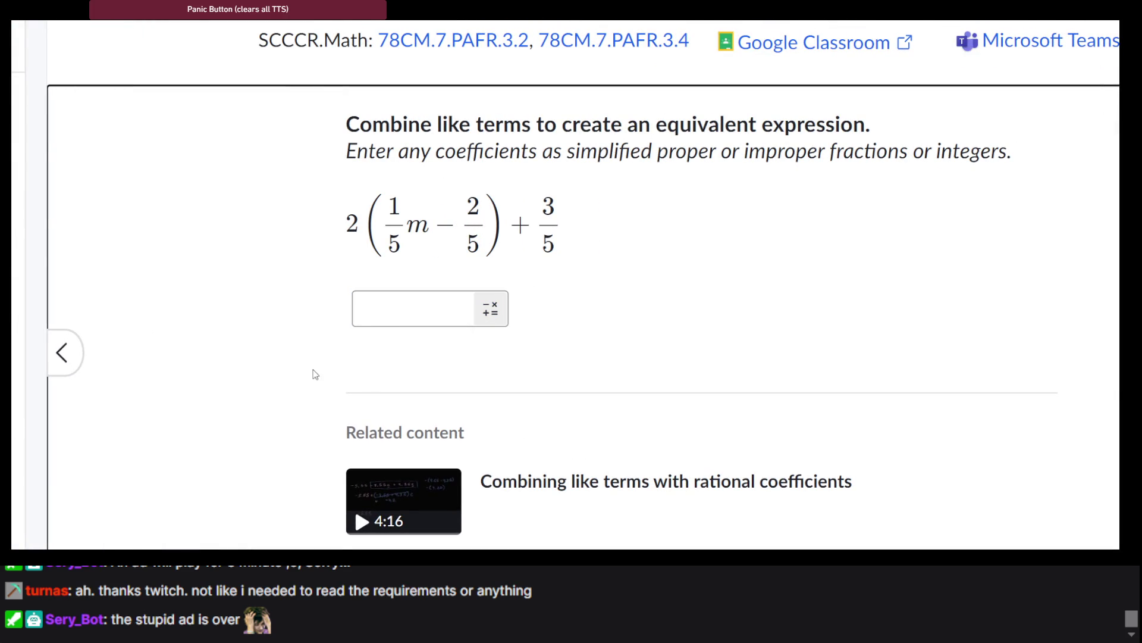
{"action": "key", "text": "ctrl+minus"}
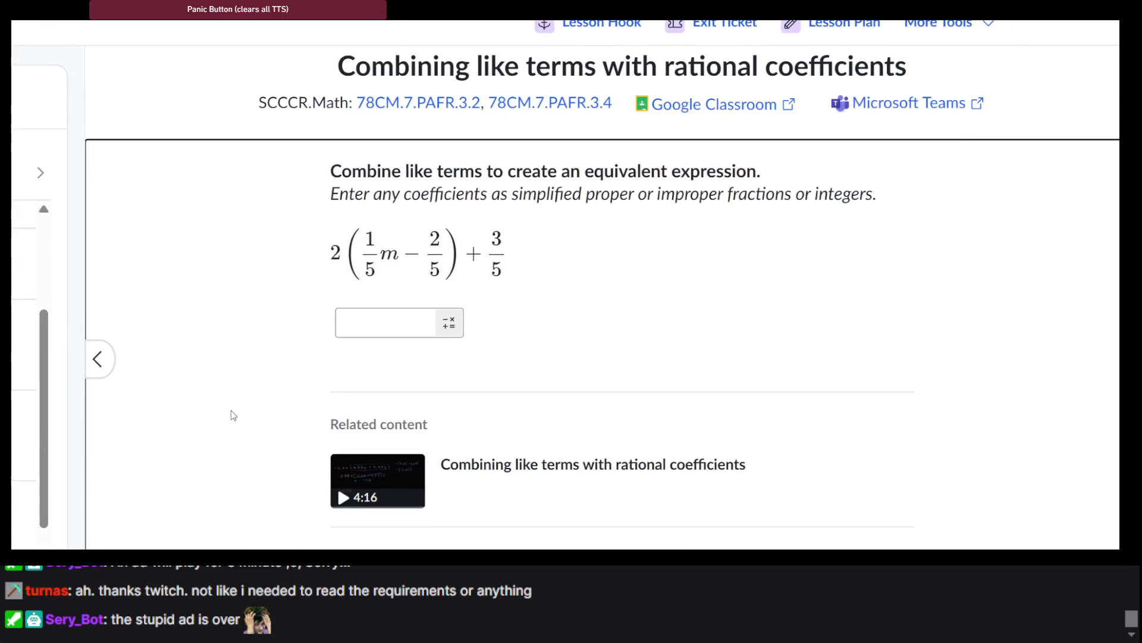
{"action": "key", "text": "ctrl+minus"}
{"action": "left_click", "coordinate": [333, 536]}
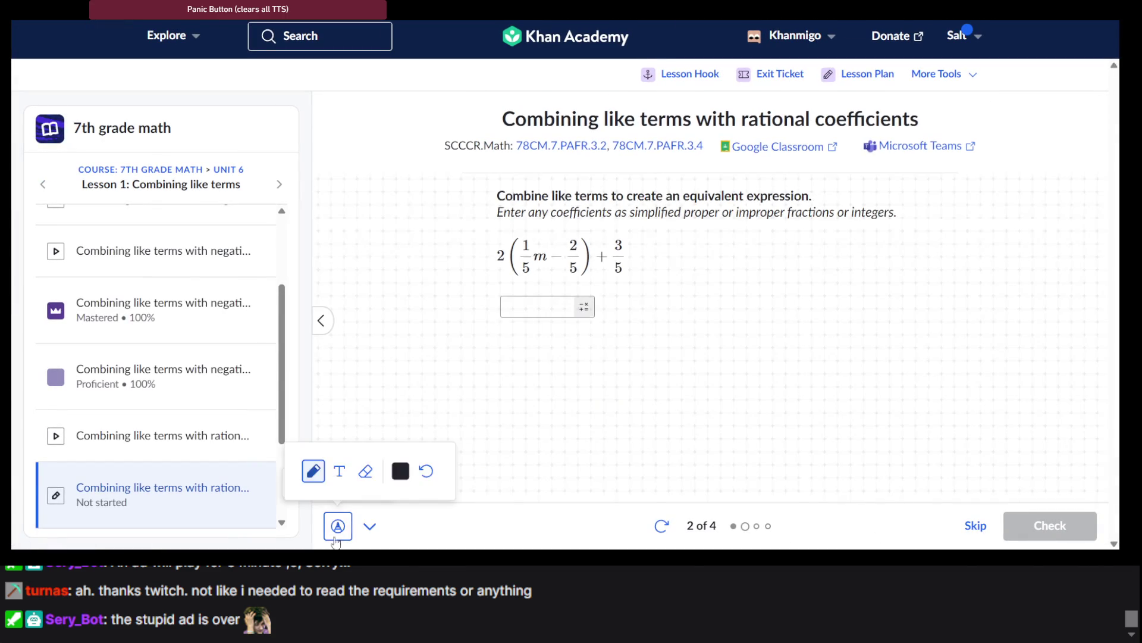
{"action": "mouse_move", "coordinate": [657, 296]}
{"action": "left_mouse_down"}
{"action": "mouse_move", "coordinate": [714, 305]}
{"action": "mouse_move", "coordinate": [654, 361]}
{"action": "mouse_move", "coordinate": [721, 334]}
{"action": "mouse_move", "coordinate": [736, 355]}
{"action": "left_mouse_up"}
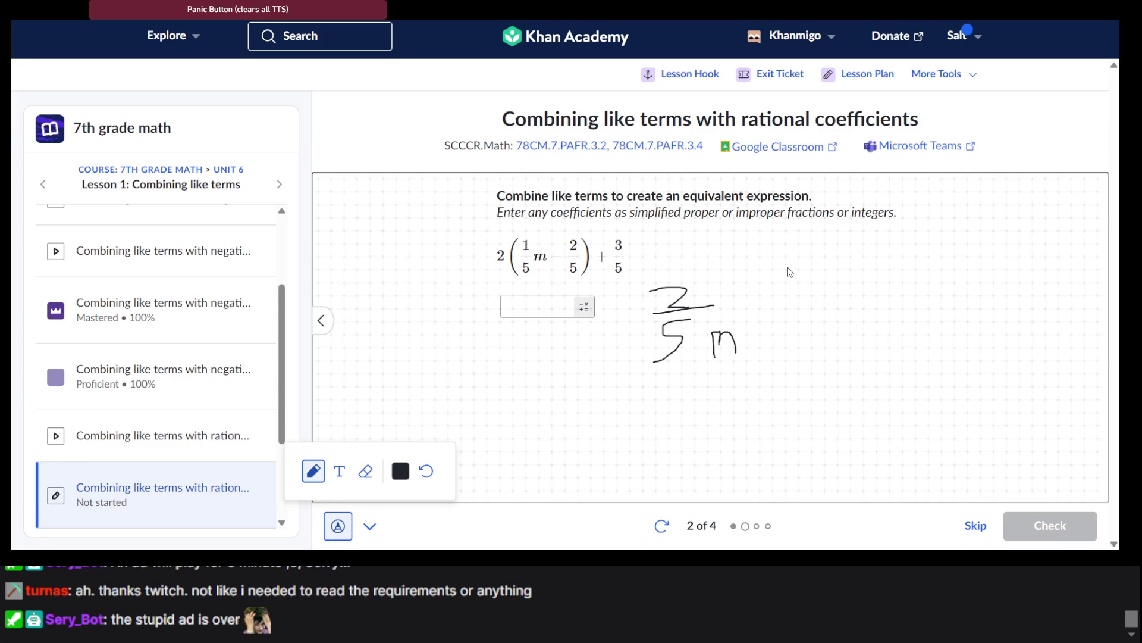
{"action": "mouse_move", "coordinate": [788, 266]}
{"action": "left_mouse_down"}
{"action": "mouse_move", "coordinate": [837, 299]}
{"action": "mouse_move", "coordinate": [808, 321]}
{"action": "mouse_move", "coordinate": [834, 335]}
{"action": "mouse_move", "coordinate": [808, 350]}
{"action": "left_mouse_up"}
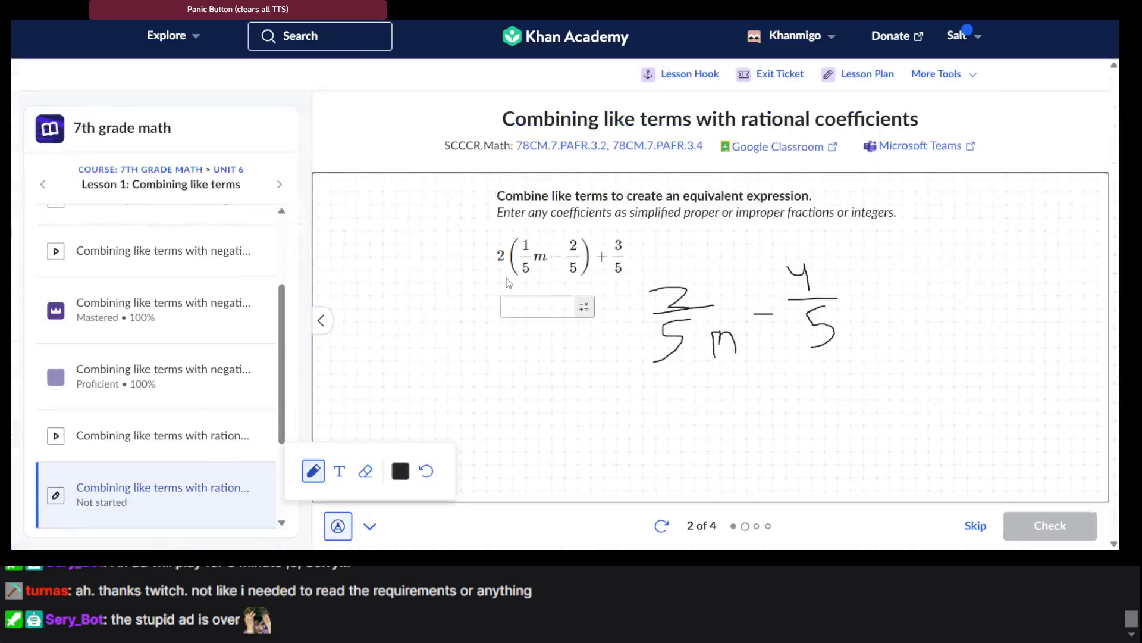
{"action": "left_click", "coordinate": [343, 512]}
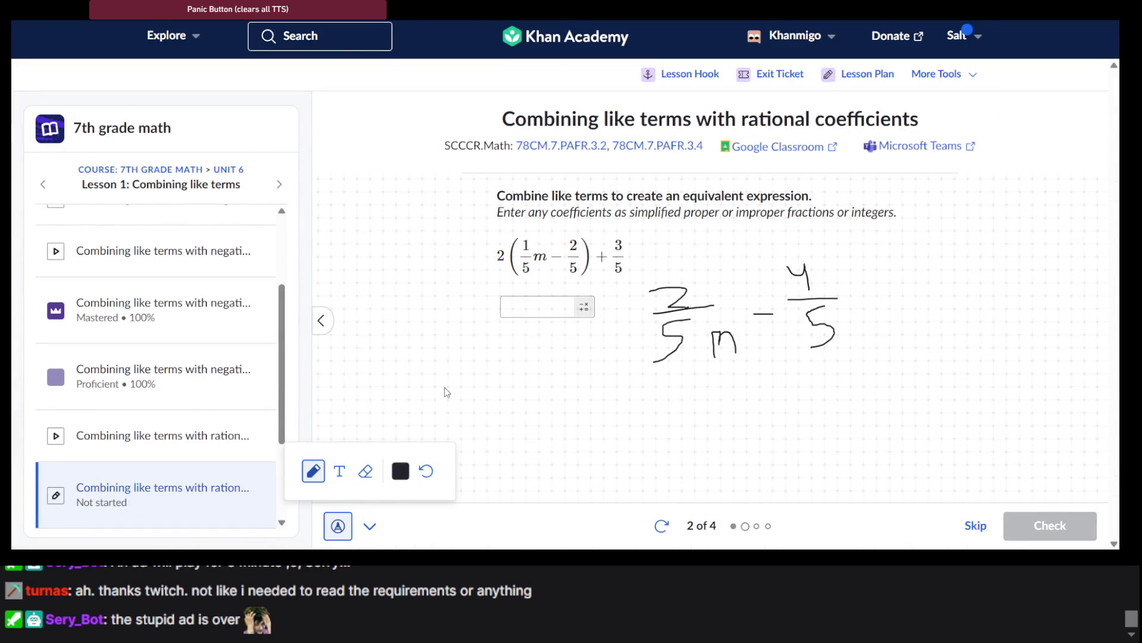
Hide the scratch work and submit the answer 2/5m − 1/5.
{"action": "left_click", "coordinate": [338, 524]}
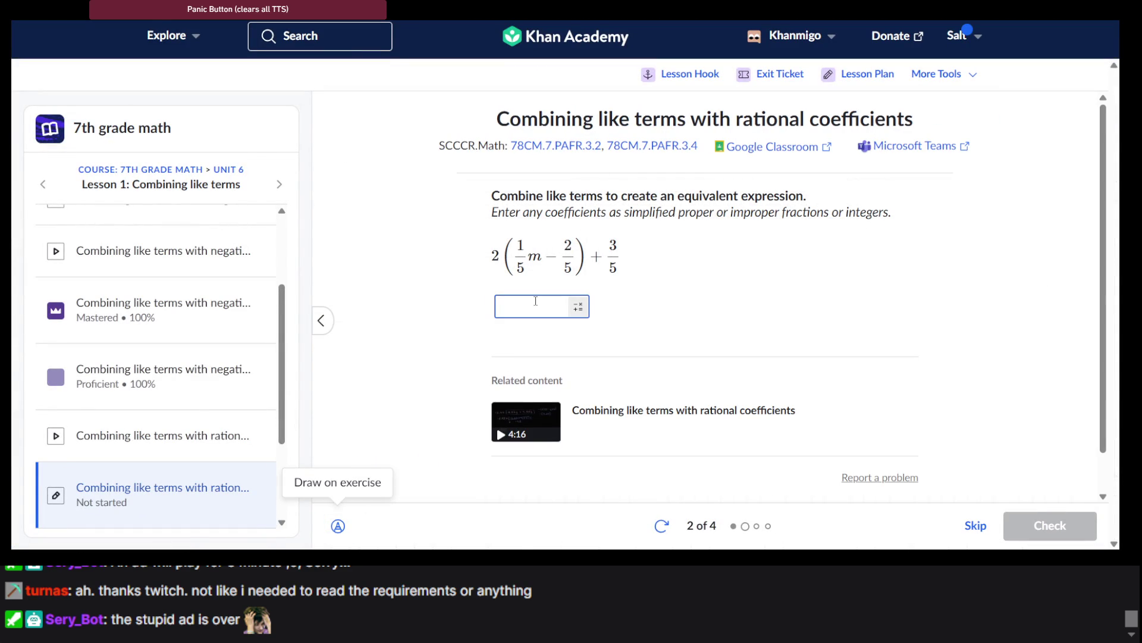
{"action": "type", "text": "2/"}
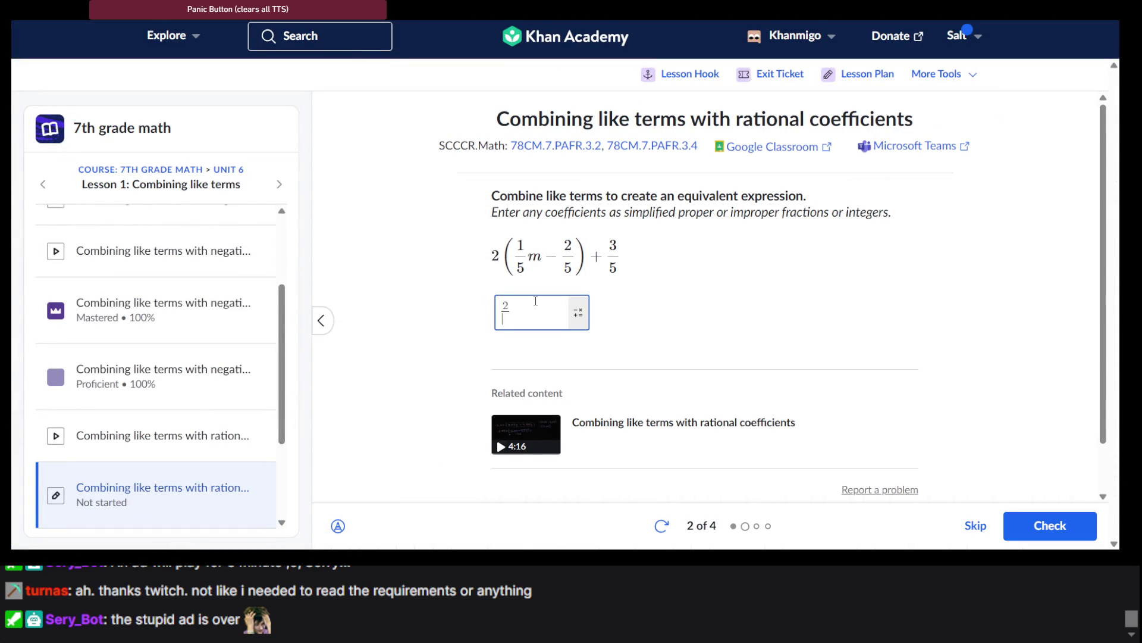
{"action": "type", "text": "5m-"}
{"action": "type", "text": "1/5"}
{"action": "key", "text": "Return"}
{"action": "key", "text": "Return"}
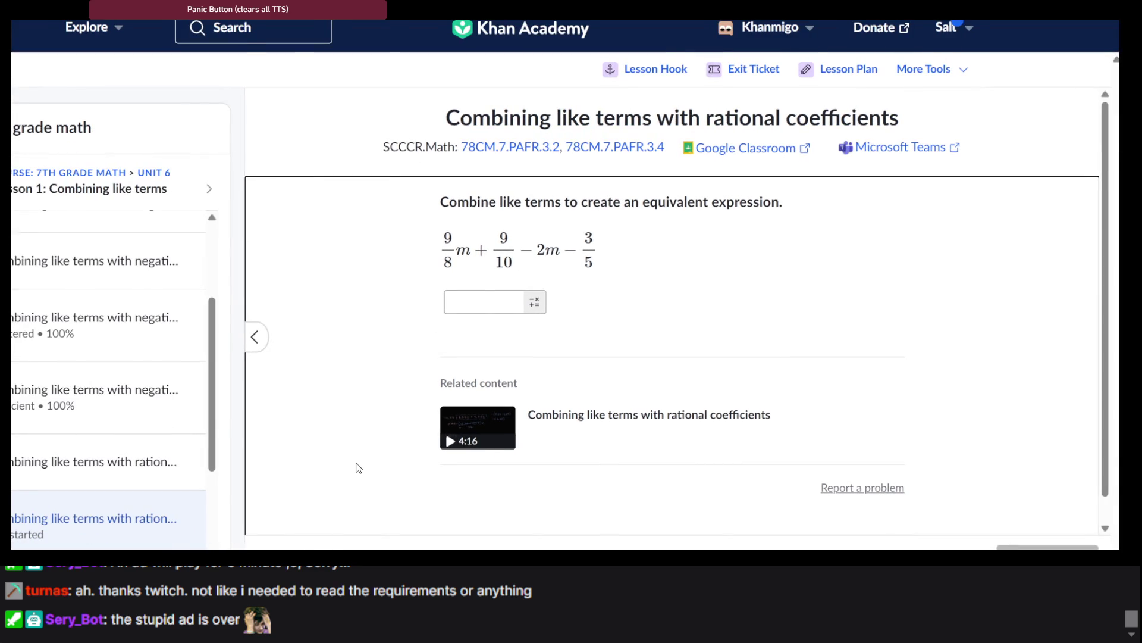
Sketch scratch work rewriting 3/5 as a tenths fraction and 2m as 16/8 m.
{"action": "left_click", "coordinate": [338, 526]}
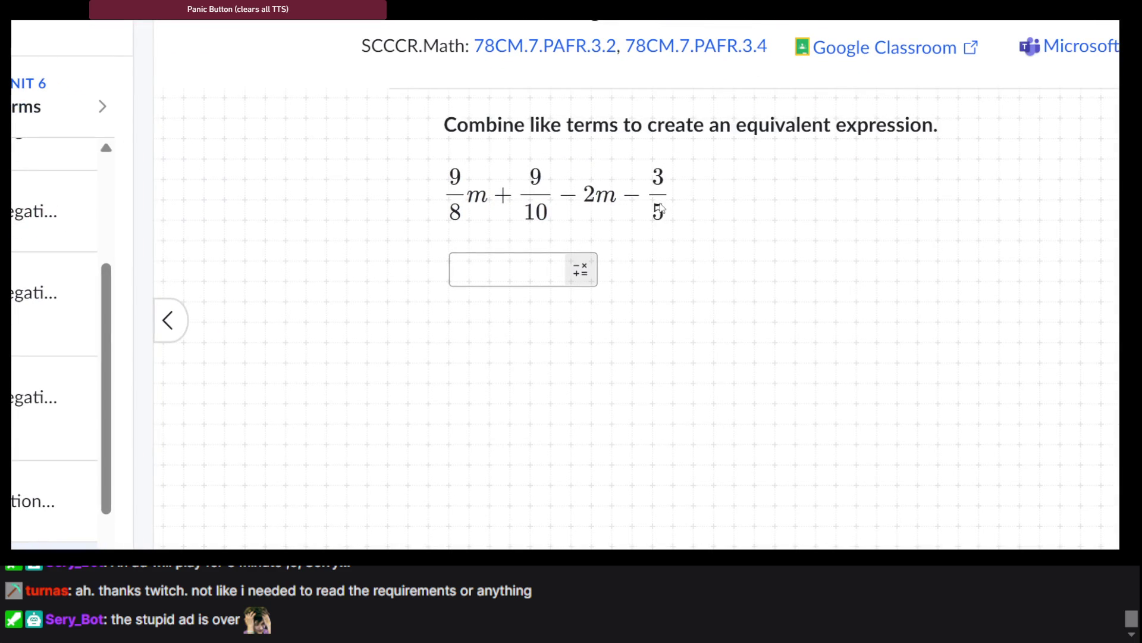
{"action": "mouse_move", "coordinate": [657, 205]}
{"action": "left_mouse_down"}
{"action": "mouse_move", "coordinate": [656, 237]}
{"action": "mouse_move", "coordinate": [677, 210]}
{"action": "mouse_move", "coordinate": [684, 225]}
{"action": "mouse_move", "coordinate": [690, 206]}
{"action": "left_mouse_up"}
{"action": "mouse_move", "coordinate": [689, 161]}
{"action": "left_mouse_down"}
{"action": "mouse_move", "coordinate": [700, 177]}
{"action": "mouse_move", "coordinate": [683, 179]}
{"action": "mouse_move", "coordinate": [698, 191]}
{"action": "left_mouse_up"}
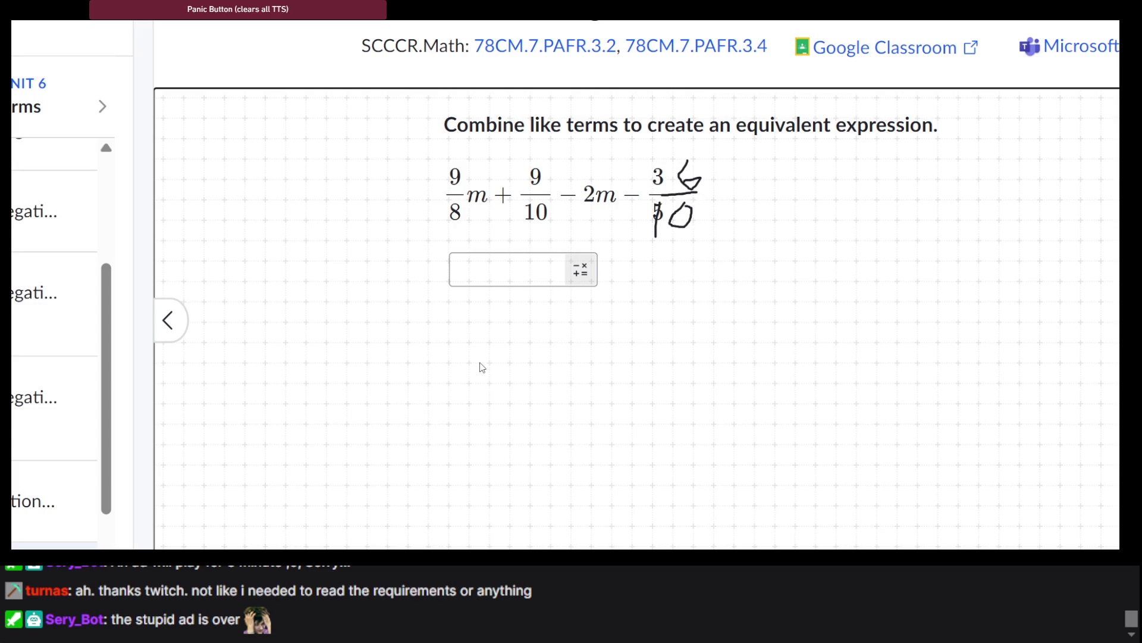
{"action": "mouse_move", "coordinate": [479, 361]}
{"action": "left_mouse_down"}
{"action": "mouse_move", "coordinate": [526, 363]}
{"action": "mouse_move", "coordinate": [480, 402]}
{"action": "mouse_move", "coordinate": [586, 397]}
{"action": "left_mouse_up"}
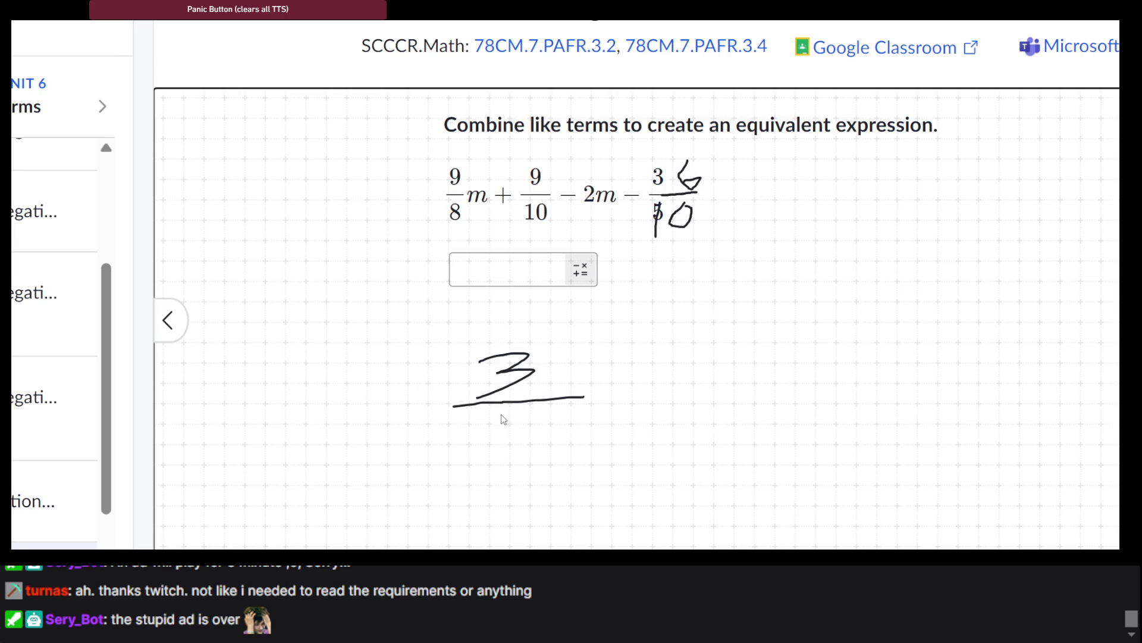
{"action": "left_click_drag", "start_coordinate": [501, 414], "coordinate": [502, 472]}
{"action": "mouse_move", "coordinate": [552, 428]}
{"action": "left_mouse_down"}
{"action": "mouse_move", "coordinate": [539, 464]}
{"action": "mouse_move", "coordinate": [545, 437]}
{"action": "left_mouse_up"}
{"action": "mouse_move", "coordinate": [586, 212]}
{"action": "left_mouse_down"}
{"action": "mouse_move", "coordinate": [587, 238]}
{"action": "mouse_move", "coordinate": [604, 216]}
{"action": "mouse_move", "coordinate": [589, 209]}
{"action": "mouse_move", "coordinate": [590, 219]}
{"action": "left_mouse_up"}
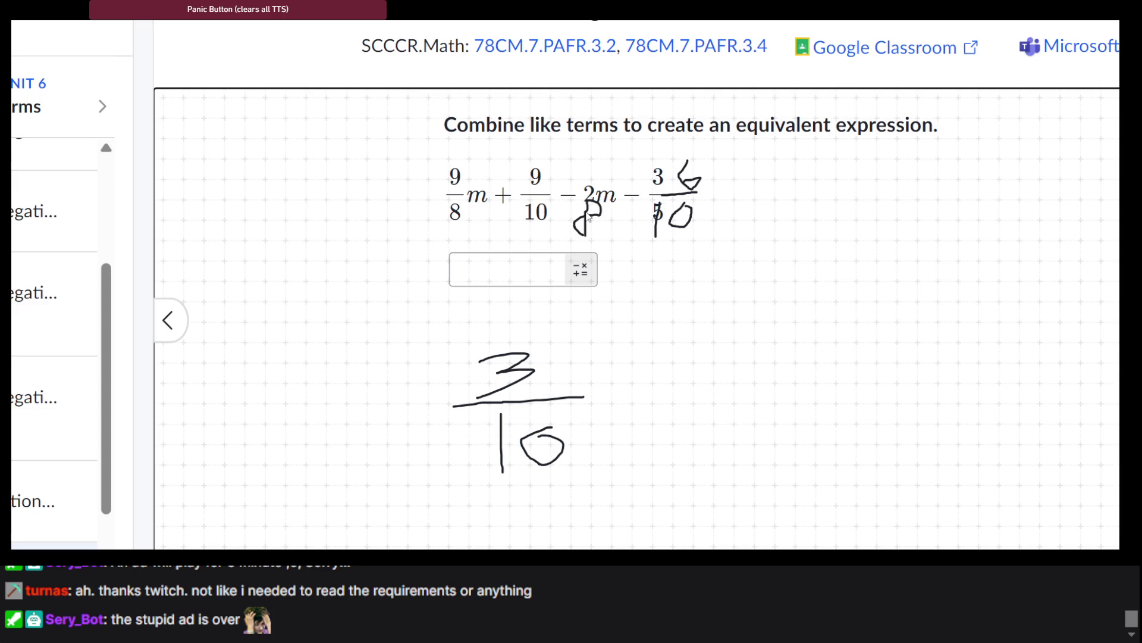
{"action": "left_click_drag", "start_coordinate": [580, 147], "coordinate": [583, 180]}
{"action": "mouse_move", "coordinate": [613, 144]}
{"action": "left_mouse_down"}
{"action": "mouse_move", "coordinate": [613, 182]}
{"action": "mouse_move", "coordinate": [604, 173]}
{"action": "left_mouse_up"}
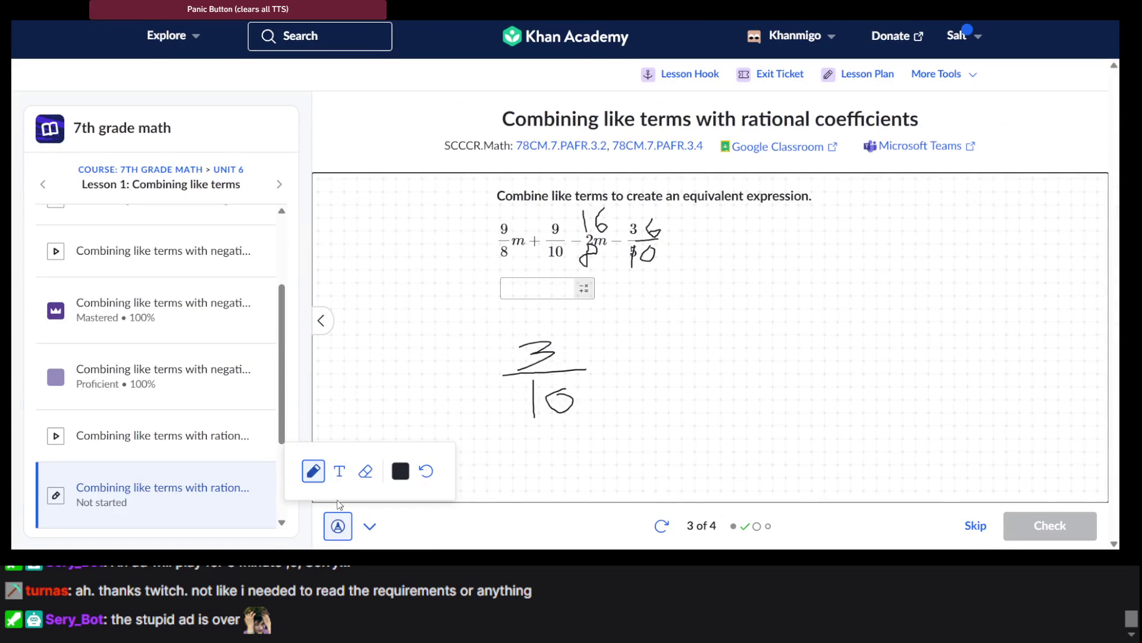
Enter −7/8m + 3/10, submit it, and advance to question 4.
{"action": "left_click", "coordinate": [340, 521]}
{"action": "left_click", "coordinate": [339, 527]}
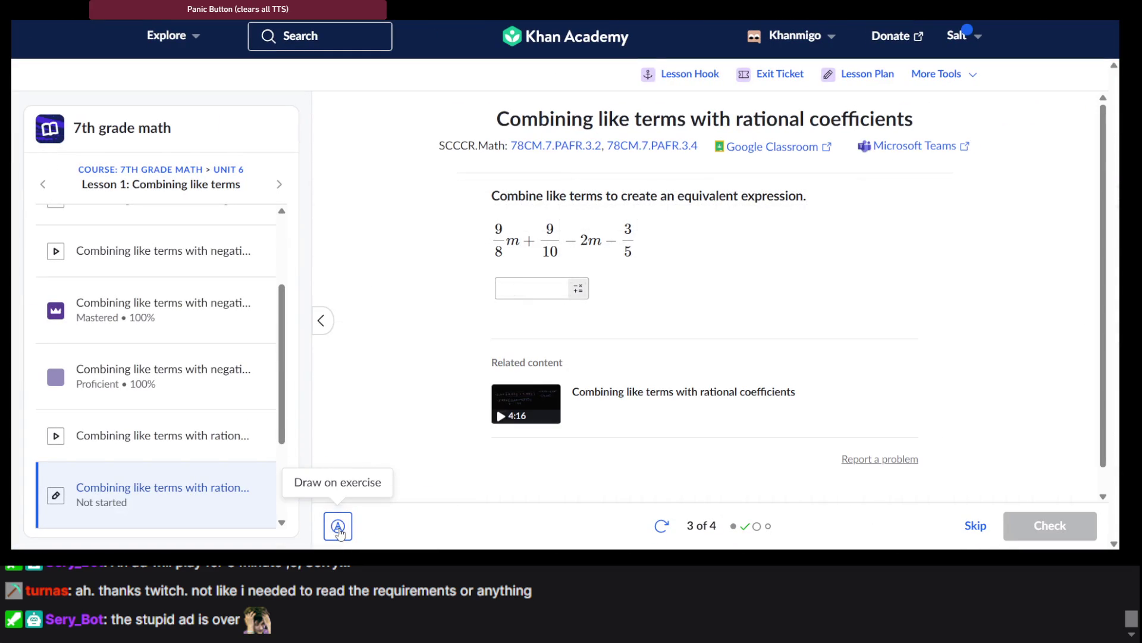
{"action": "type", "text": "-"}
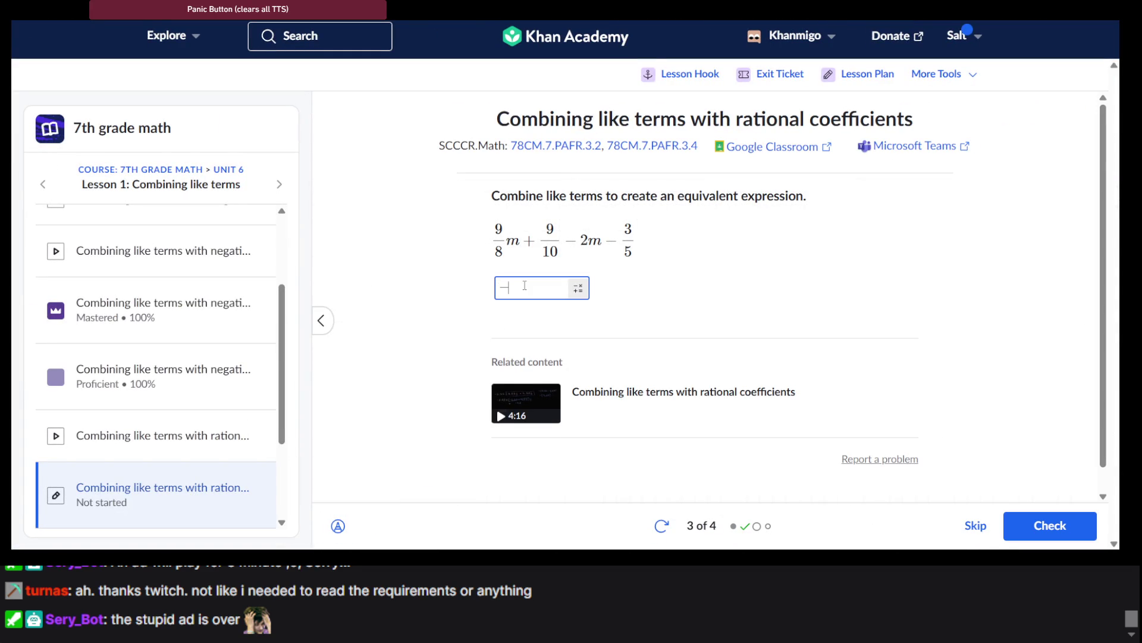
{"action": "type", "text": "7/8"}
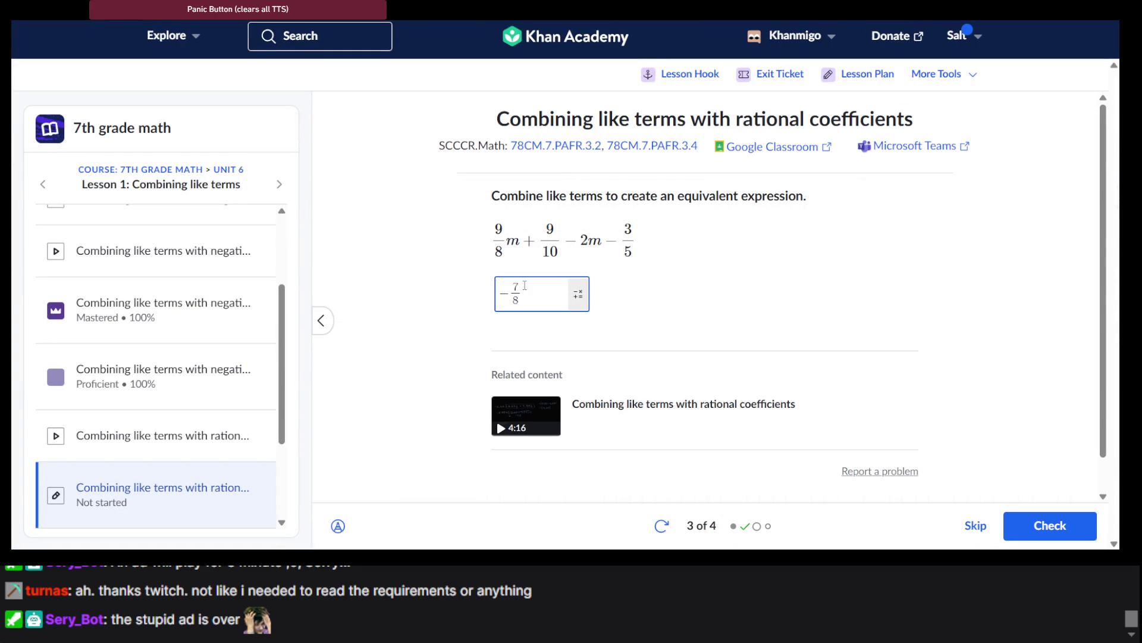
{"action": "type", "text": "m"}
{"action": "type", "text": "+"}
{"action": "type", "text": "_"}
{"action": "left_click", "coordinate": [341, 531]}
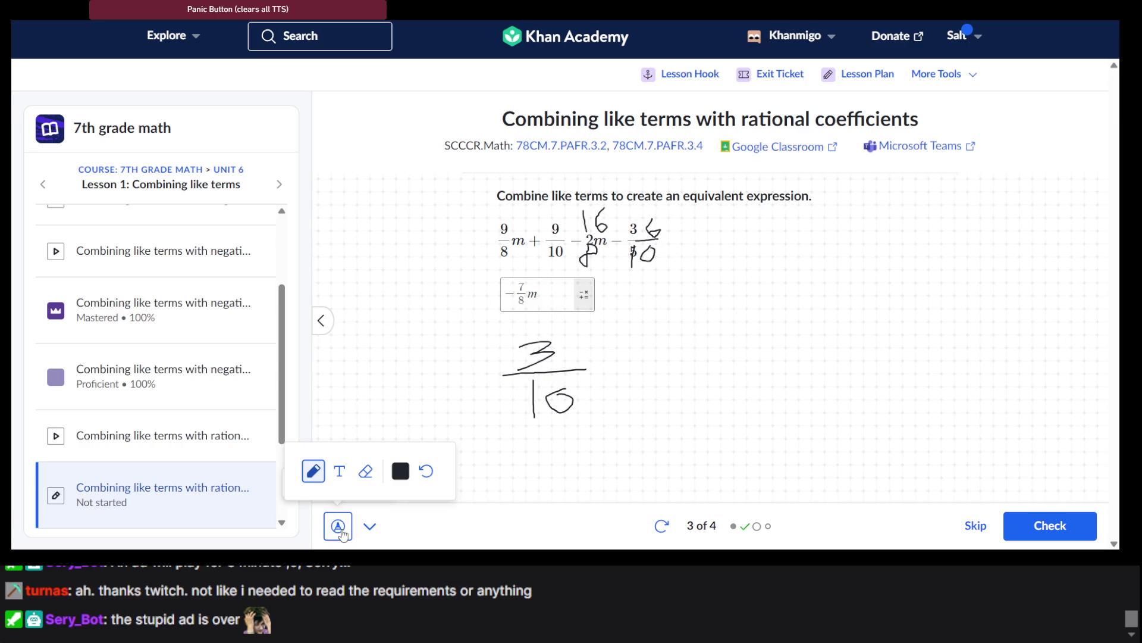
{"action": "left_click", "coordinate": [339, 527]}
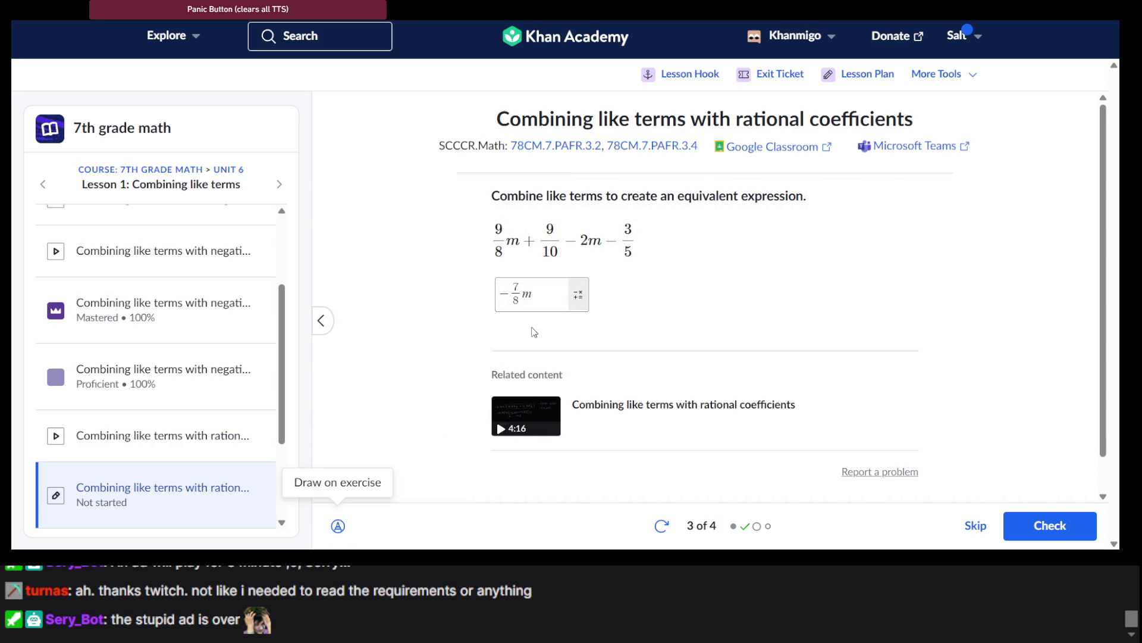
{"action": "left_click", "coordinate": [542, 300]}
{"action": "type", "text": "+3"}
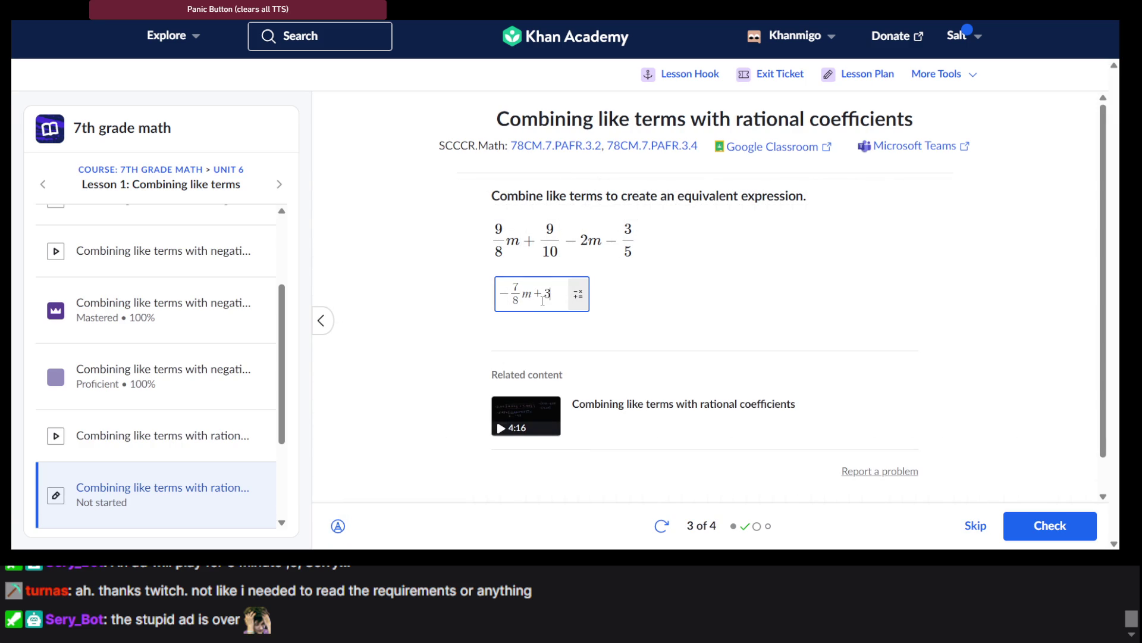
{"action": "type", "text": "/10"}
{"action": "key", "text": "Return"}
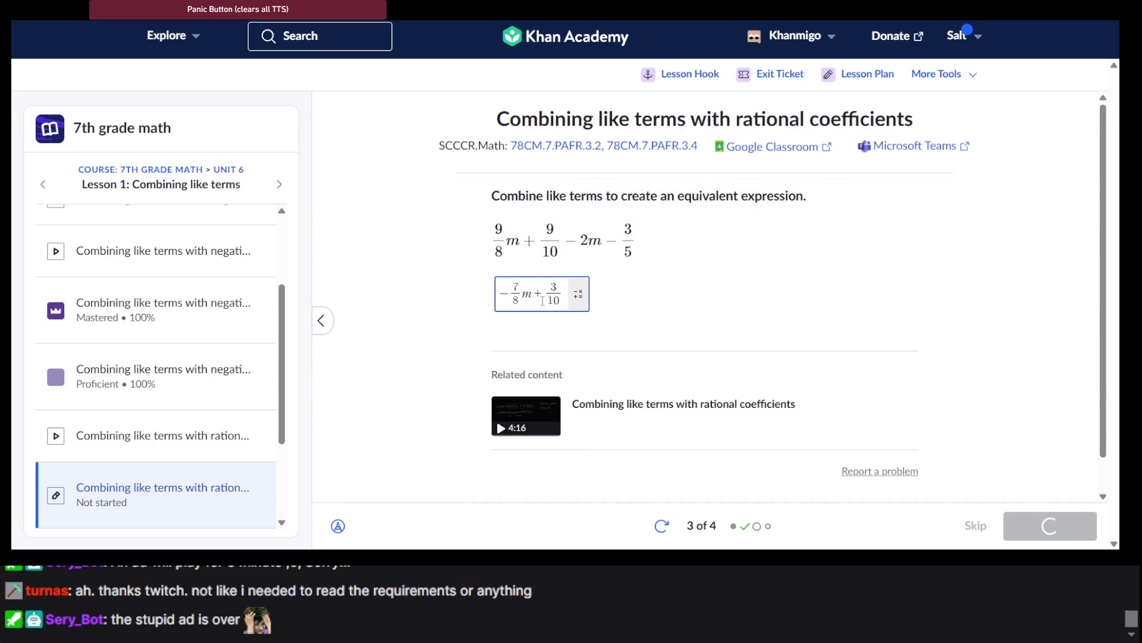
{"action": "key", "text": "Return"}
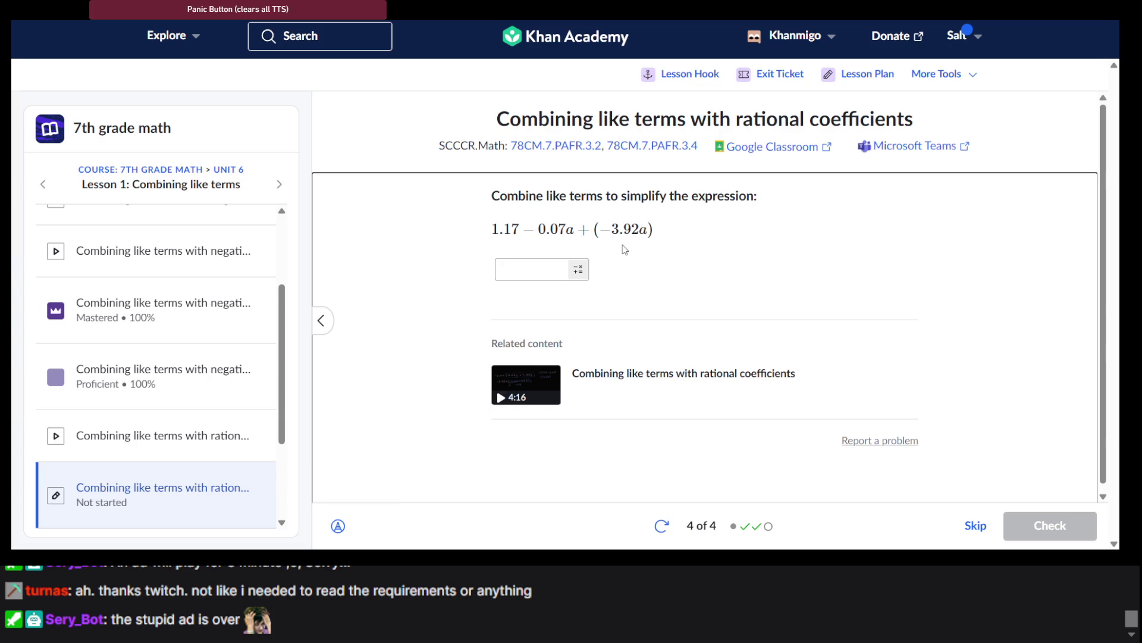
Enter 1.17 − 3.99a in the answer box, fixing a stray 1/1, and submit it.
{"action": "left_click", "coordinate": [545, 271]}
{"action": "type", "text": "1/1"}
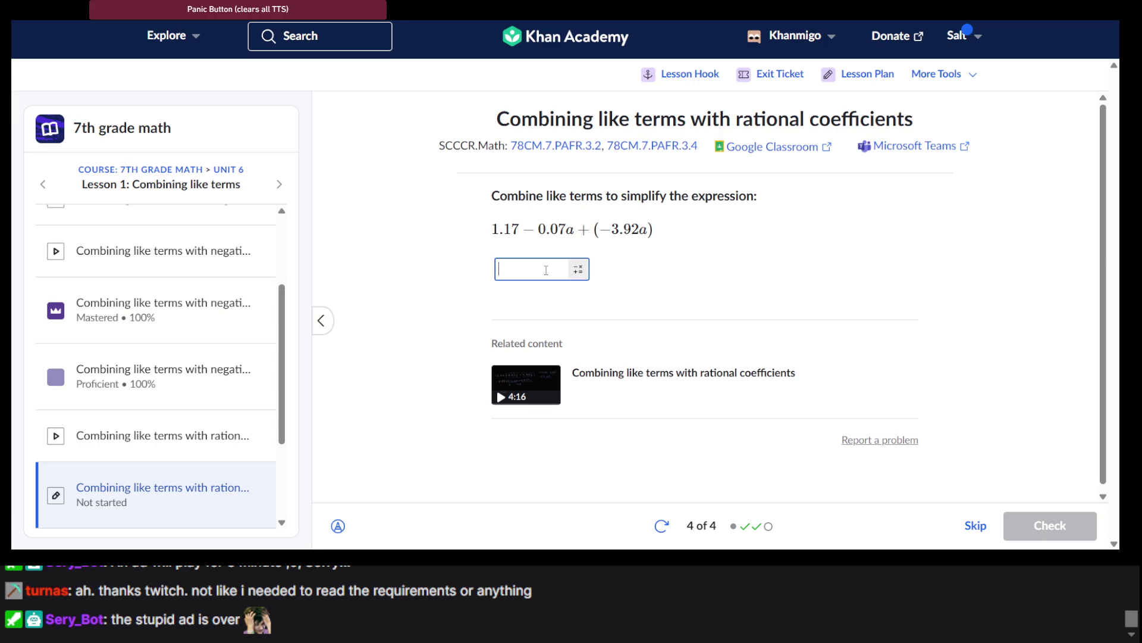
{"action": "key", "text": "BackSpace"}
{"action": "key", "text": "BackSpace"}
{"action": "key", "text": "BackSpace"}
{"action": "type", "text": "1."}
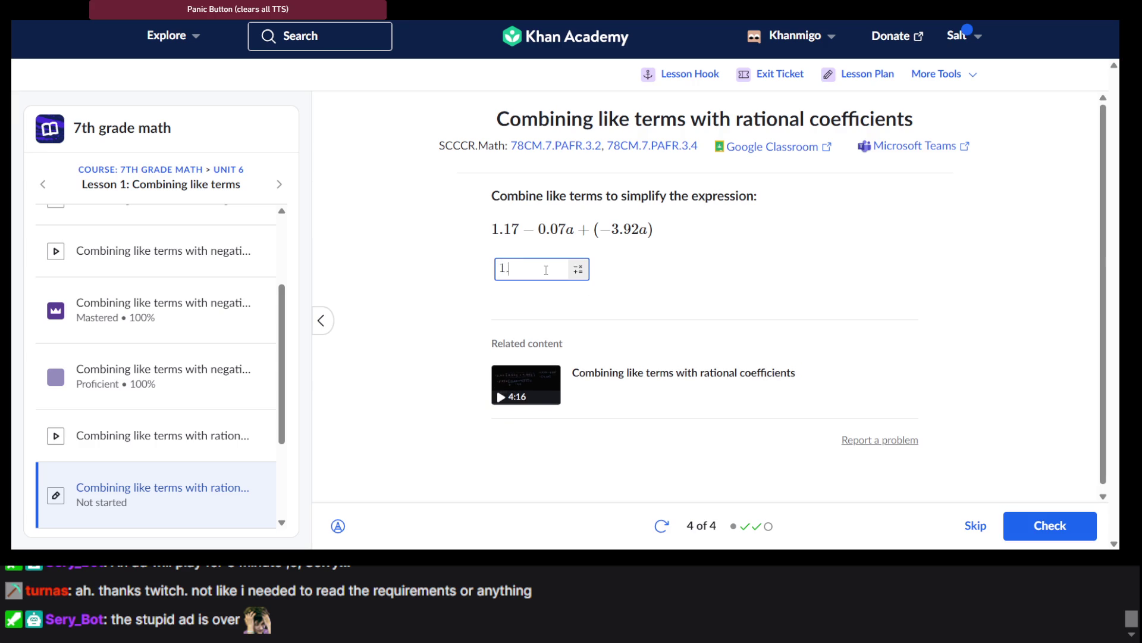
{"action": "type", "text": "17"}
{"action": "type", "text": "-"}
{"action": "type", "text": "3."}
{"action": "type", "text": "99"}
{"action": "type", "text": "a"}
{"action": "key", "text": "Return"}
{"action": "key", "text": "Return"}
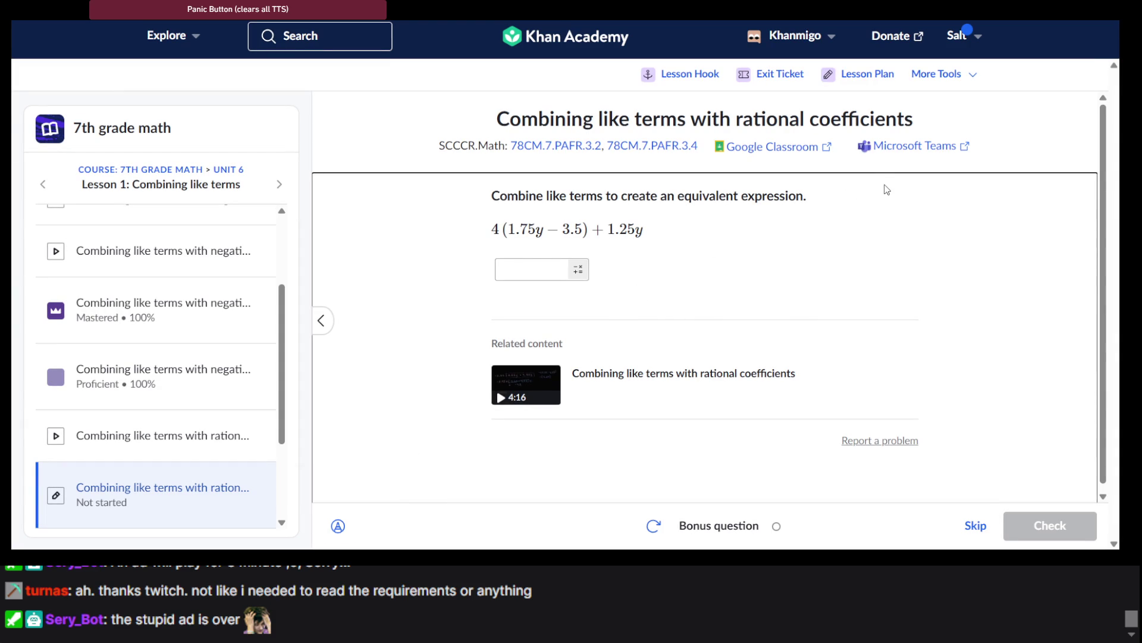
Jot 3.5 and 4 as scratch work and enter −14 as the constant term.
{"action": "triple_click", "coordinate": [923, 217]}
{"action": "left_click", "coordinate": [338, 526]}
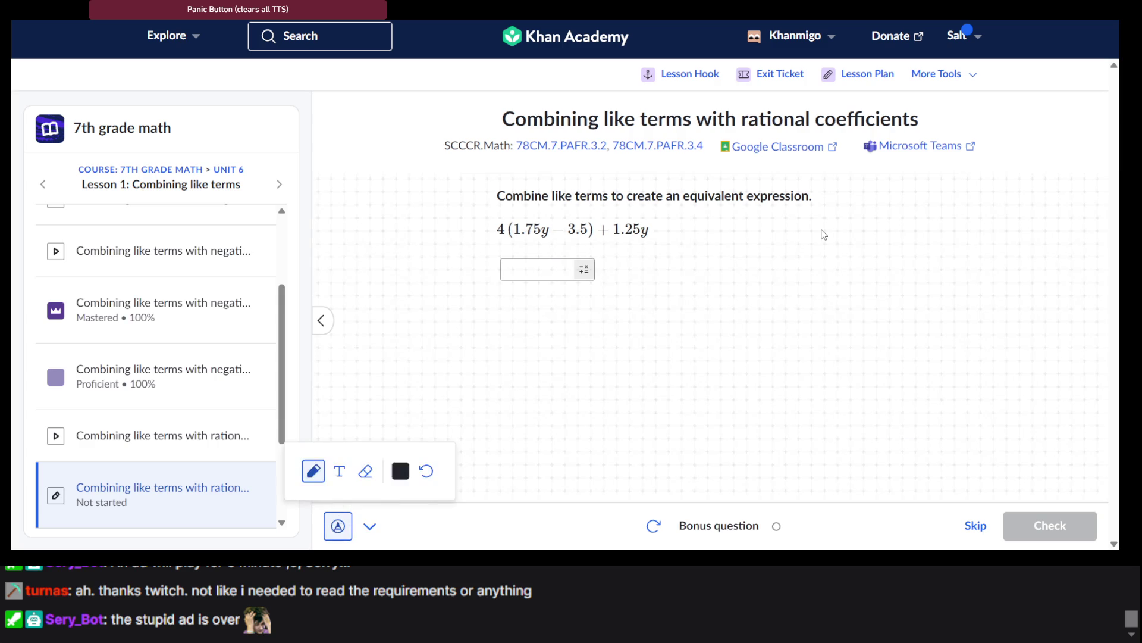
{"action": "mouse_move", "coordinate": [827, 189]}
{"action": "left_mouse_down"}
{"action": "mouse_move", "coordinate": [879, 208]}
{"action": "mouse_move", "coordinate": [856, 216]}
{"action": "mouse_move", "coordinate": [886, 215]}
{"action": "left_mouse_up"}
{"action": "mouse_move", "coordinate": [940, 189]}
{"action": "left_mouse_down"}
{"action": "mouse_move", "coordinate": [939, 212]}
{"action": "mouse_move", "coordinate": [914, 227]}
{"action": "left_mouse_up"}
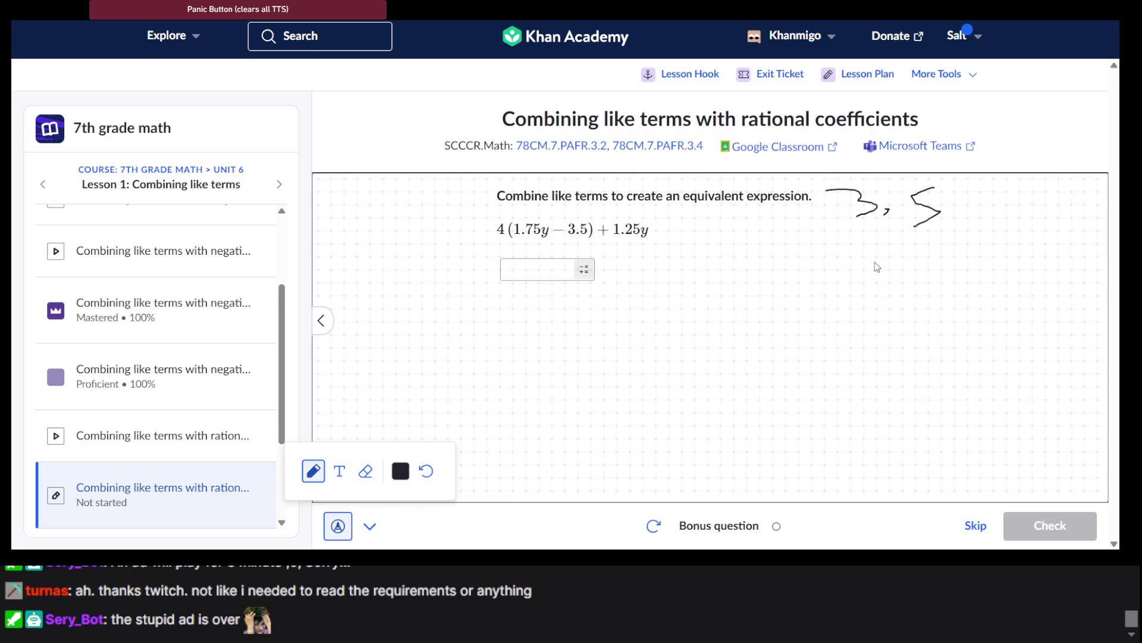
{"action": "left_click_drag", "start_coordinate": [875, 260], "coordinate": [913, 324]}
{"action": "left_click", "coordinate": [332, 528]}
{"action": "left_click", "coordinate": [538, 269]}
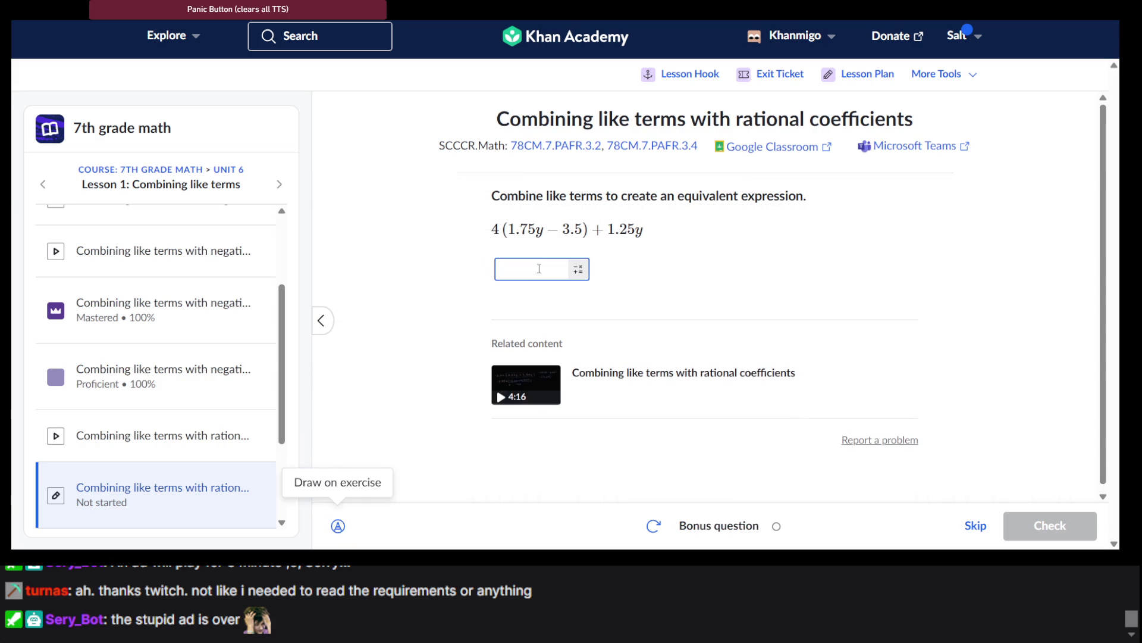
{"action": "type", "text": "-14"}
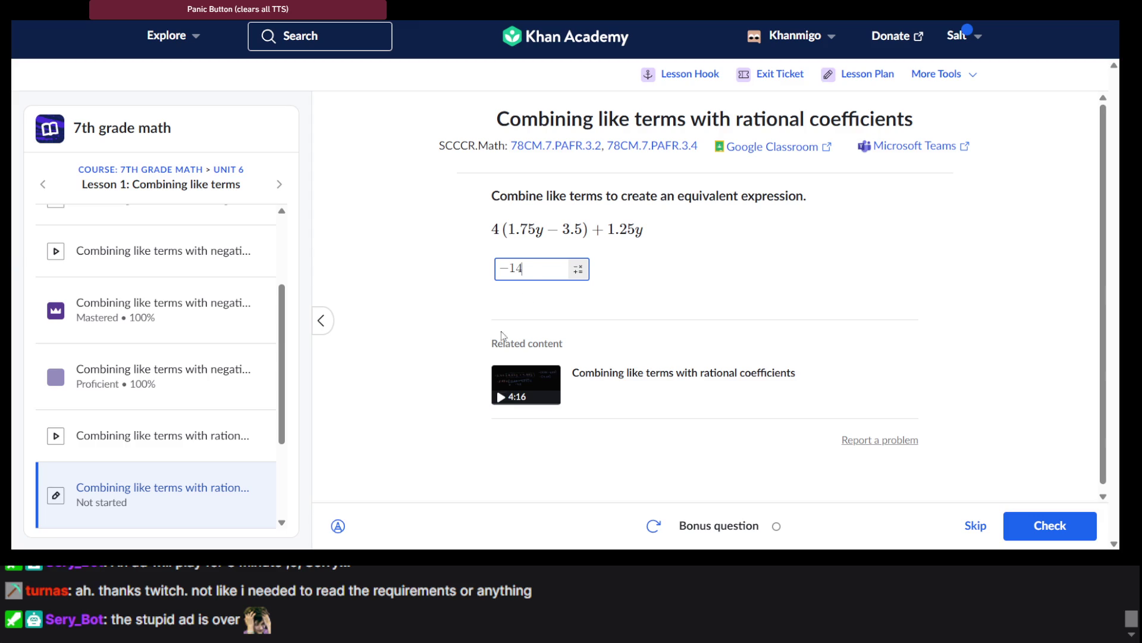
Add y to the scratch notes, then type 8.25y before −14 in the answer.
{"action": "left_click", "coordinate": [344, 528]}
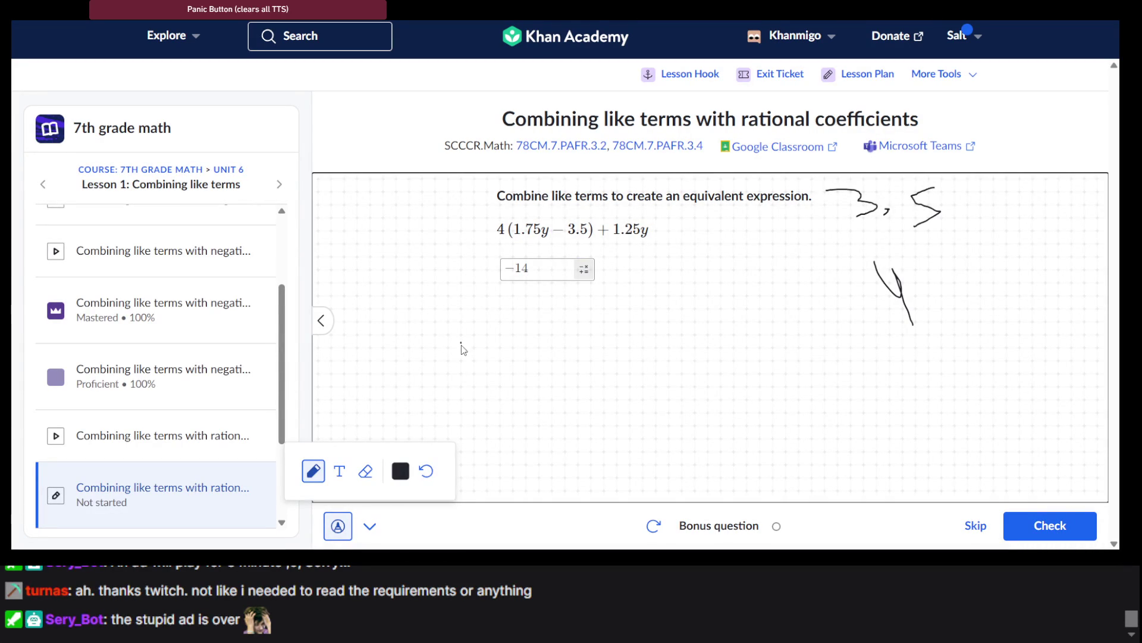
{"action": "left_click_drag", "start_coordinate": [460, 343], "coordinate": [489, 393]}
{"action": "left_click", "coordinate": [339, 527]}
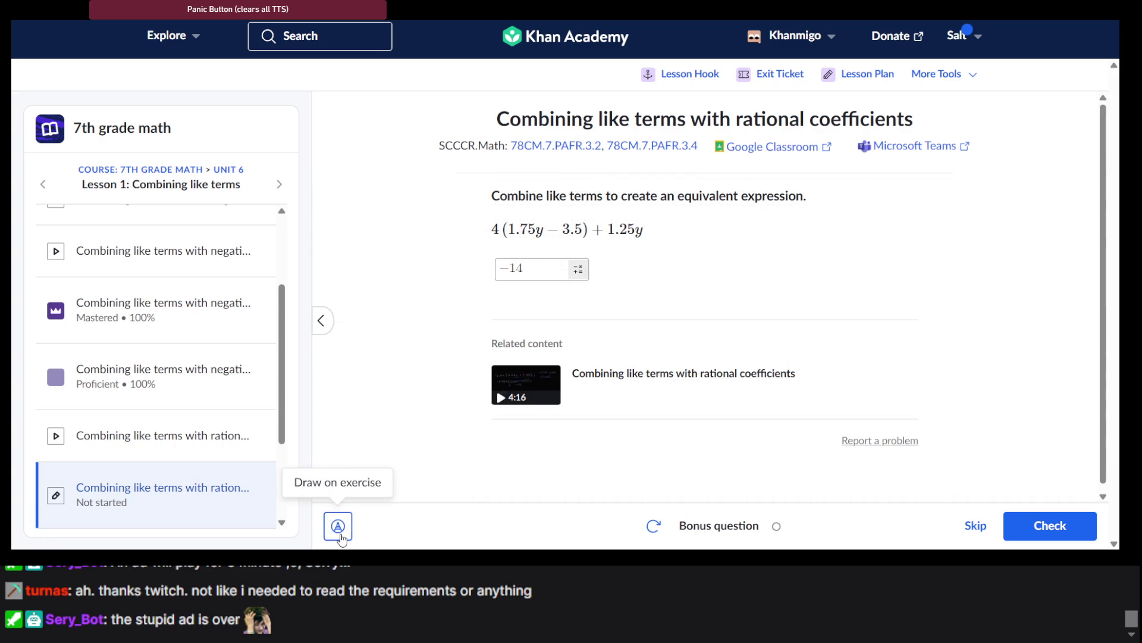
{"action": "left_click", "coordinate": [499, 269]}
{"action": "type", "text": "2"}
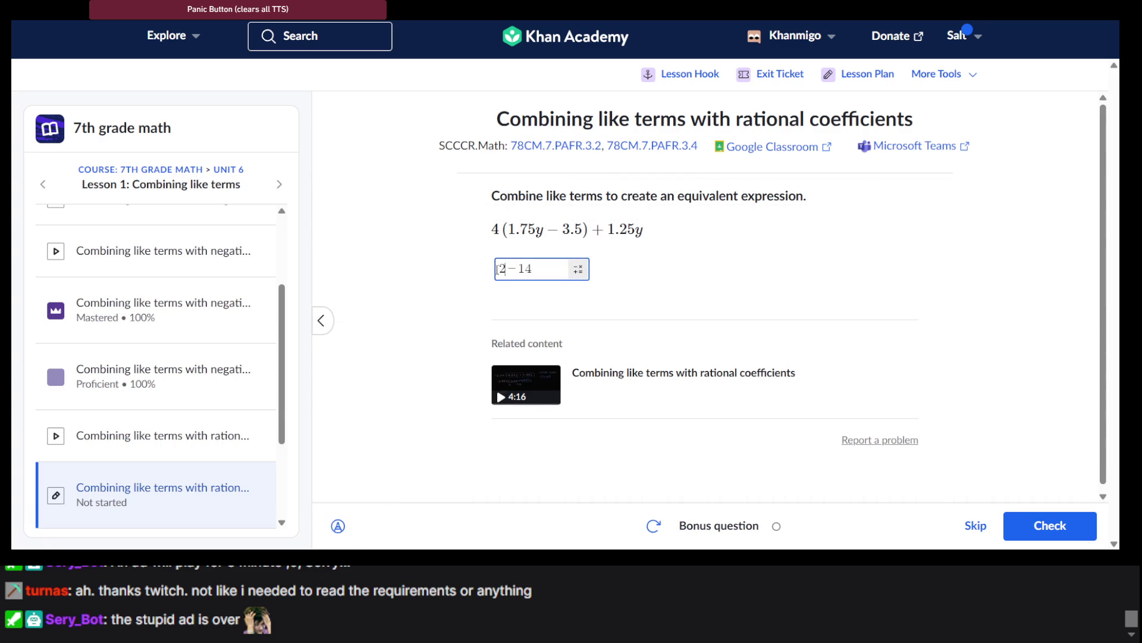
{"action": "key", "text": "BackSpace"}
{"action": "type", "text": "8.2"}
{"action": "type", "text": "5y"}
Check the bonus answer and continue to the 4/4 practice summary.
{"action": "key", "text": "Return"}
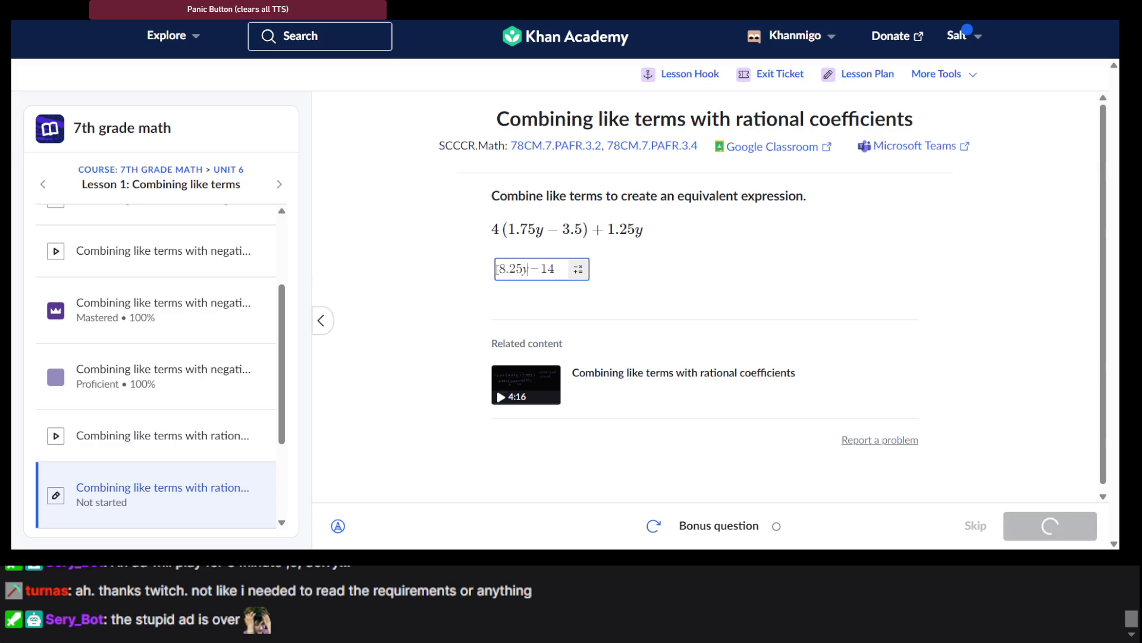
{"action": "key", "text": "Return"}
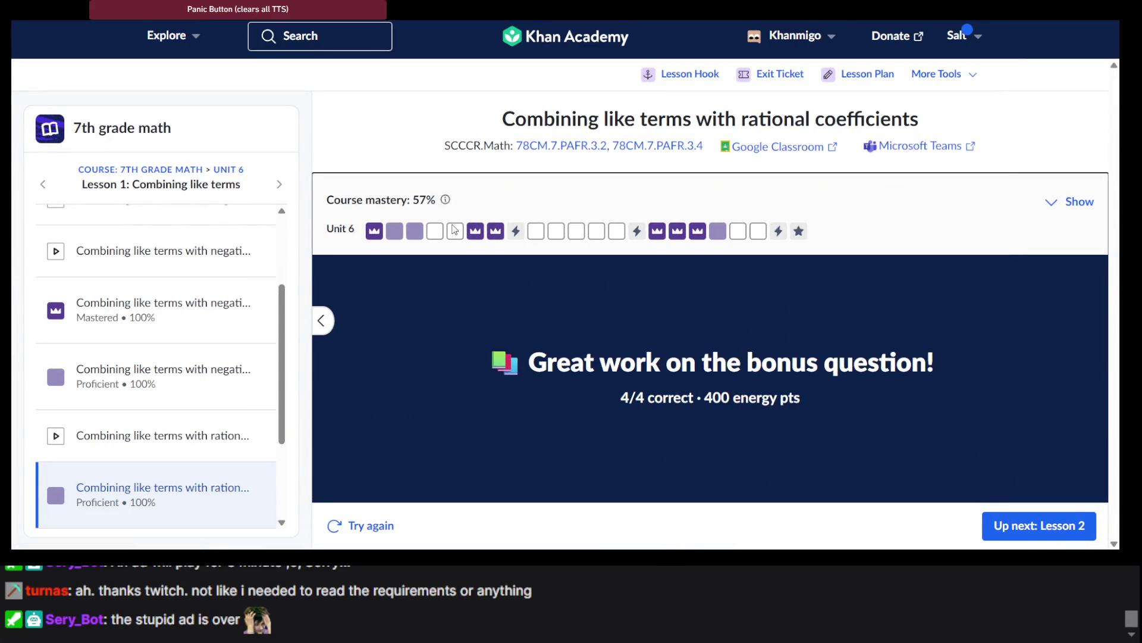
Show the full course mastery overview, browse Unit 6, and pick Distributive property with variables (negative numbers).
{"action": "scroll", "coordinate": [173, 250], "scroll_direction": "down", "scroll_amount": 3}
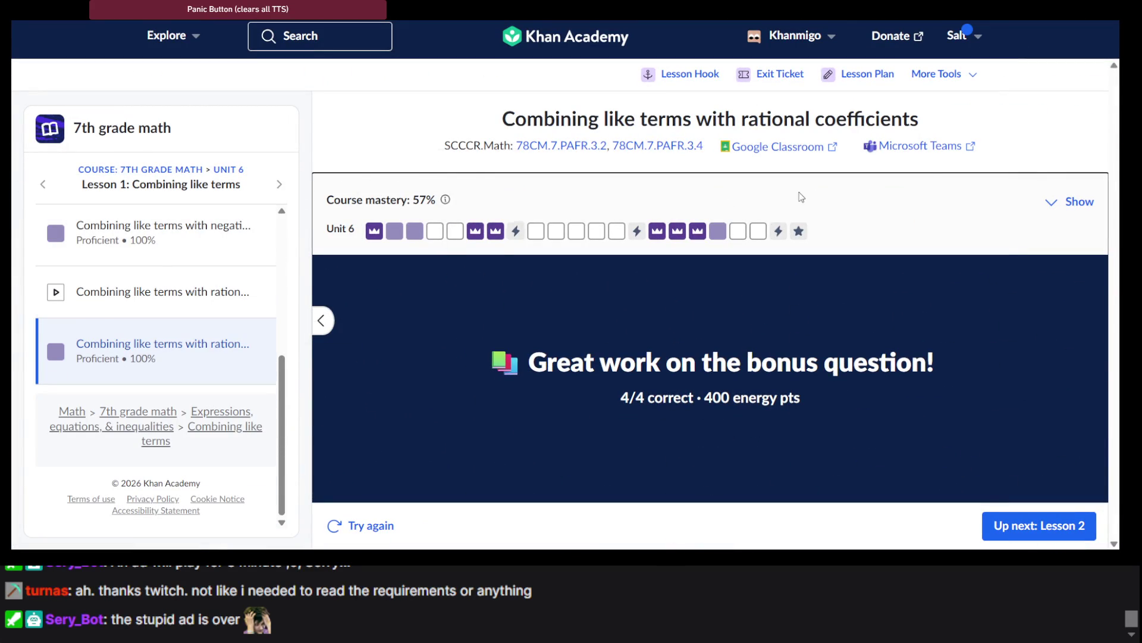
{"action": "left_click", "coordinate": [1071, 205]}
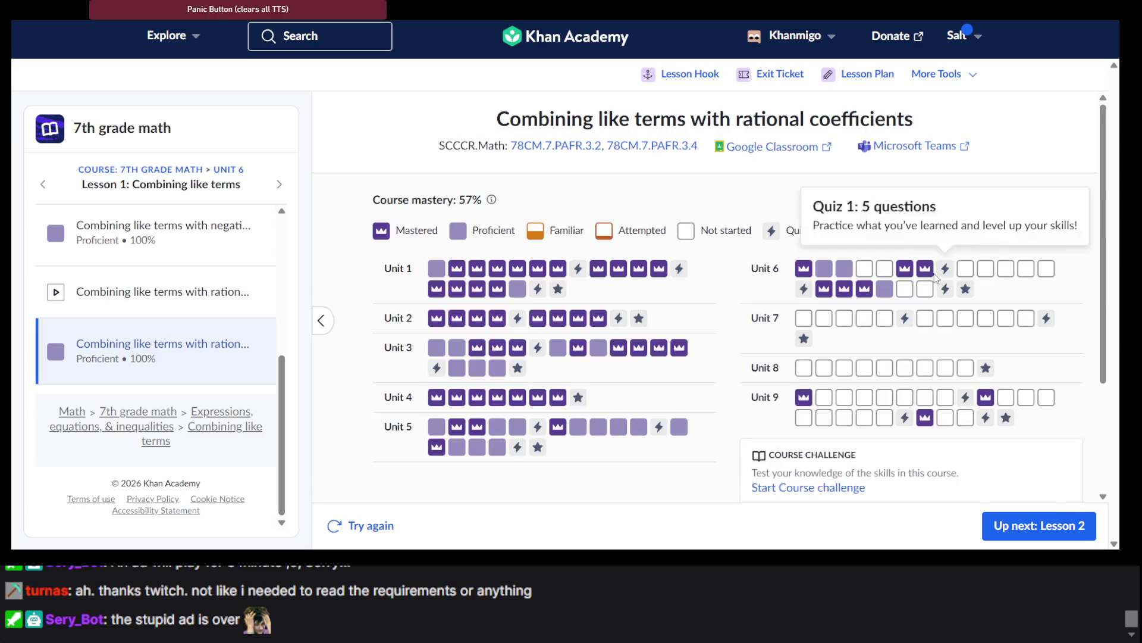
{"action": "scroll", "coordinate": [740, 219], "scroll_direction": "down", "scroll_amount": 1}
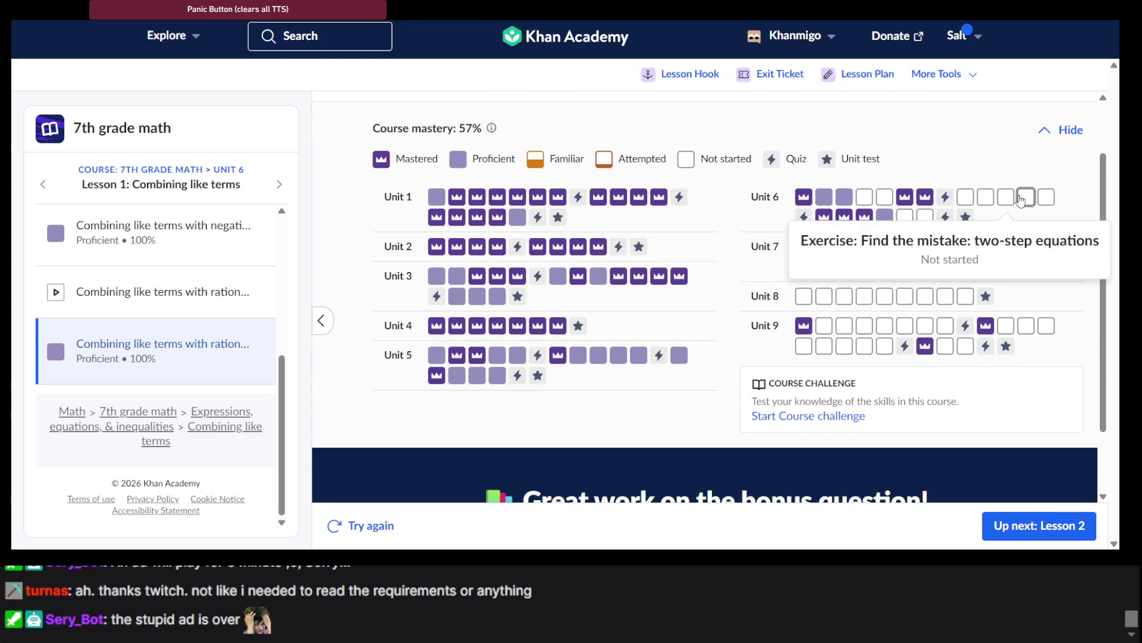
{"action": "mouse_move", "coordinate": [1043, 201]}
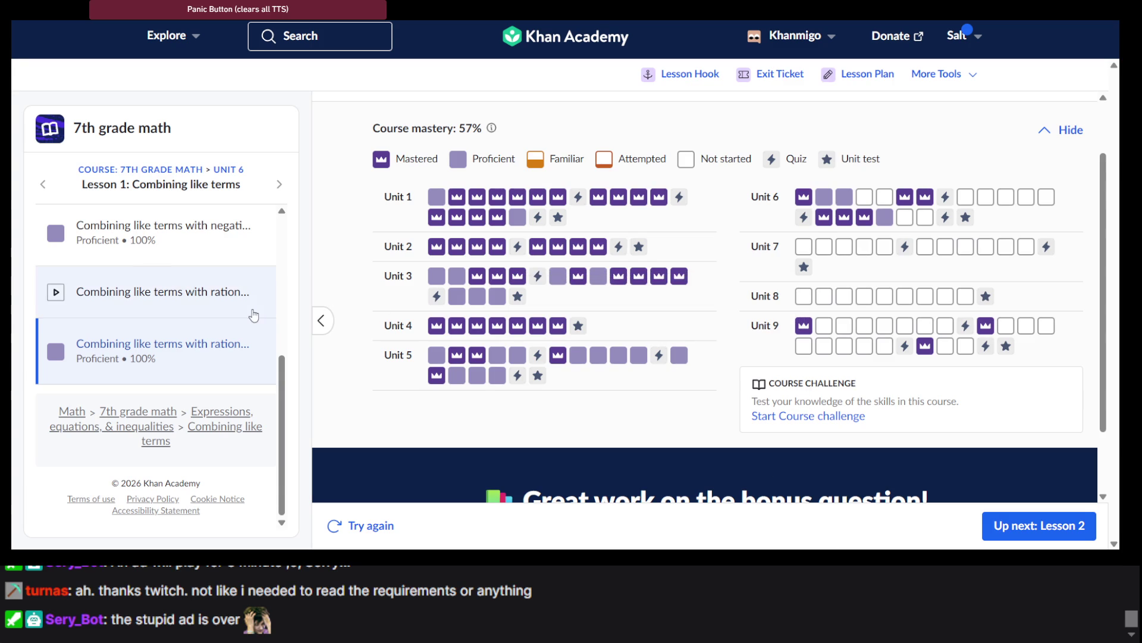
{"action": "scroll", "coordinate": [250, 311], "scroll_direction": "up", "scroll_amount": 10}
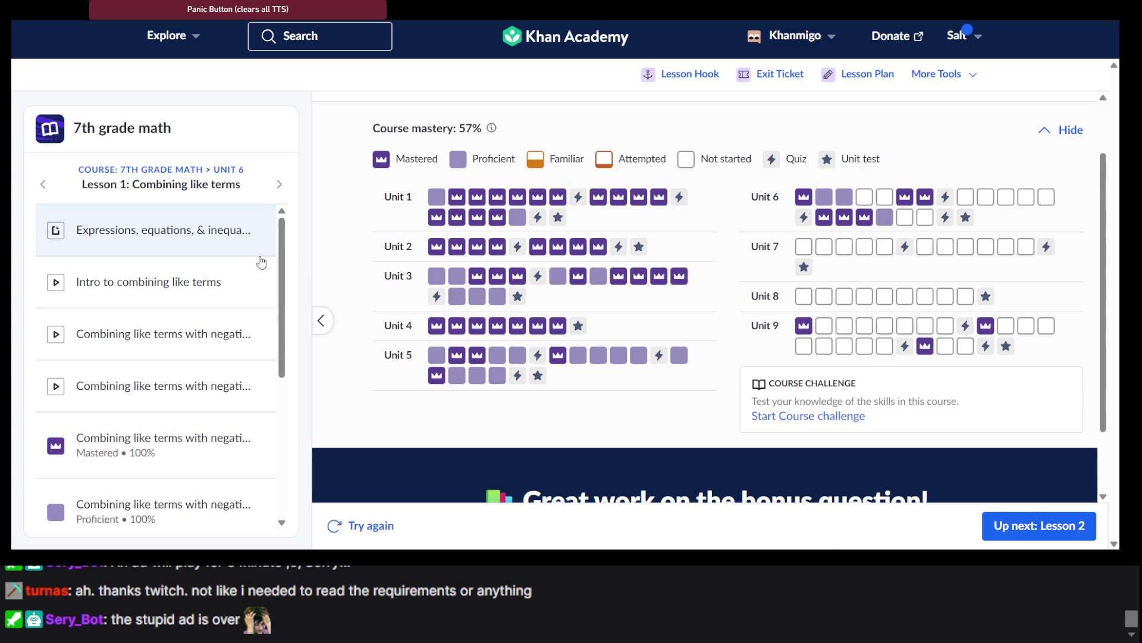
{"action": "scroll", "coordinate": [262, 262], "scroll_direction": "down", "scroll_amount": 2}
{"action": "scroll", "coordinate": [259, 261], "scroll_direction": "down", "scroll_amount": 5}
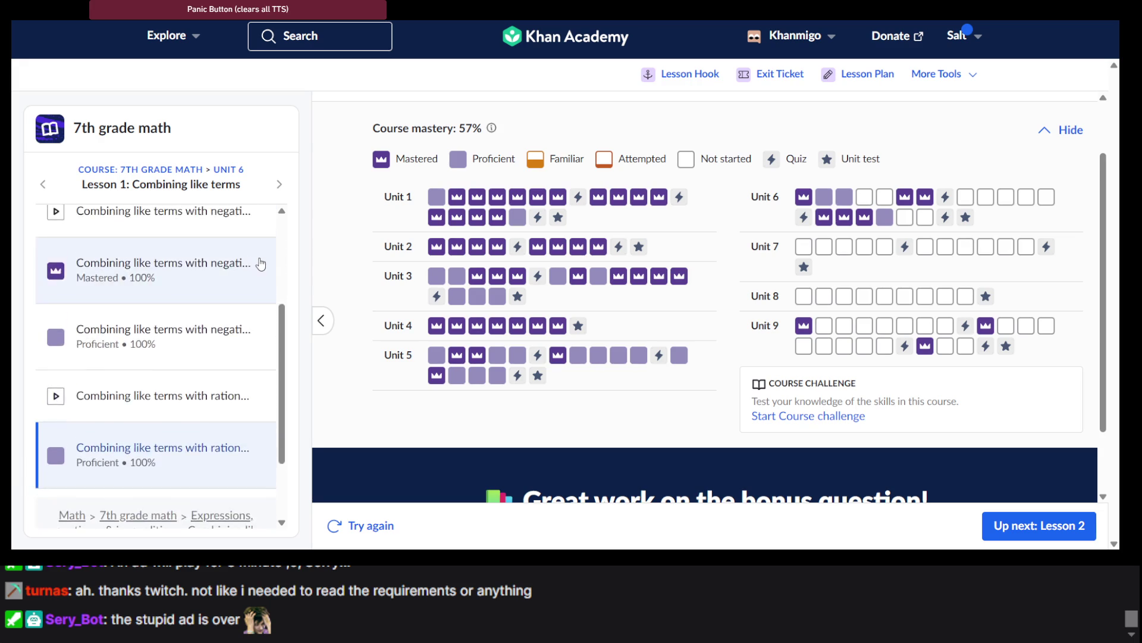
{"action": "scroll", "coordinate": [259, 262], "scroll_direction": "up", "scroll_amount": 10}
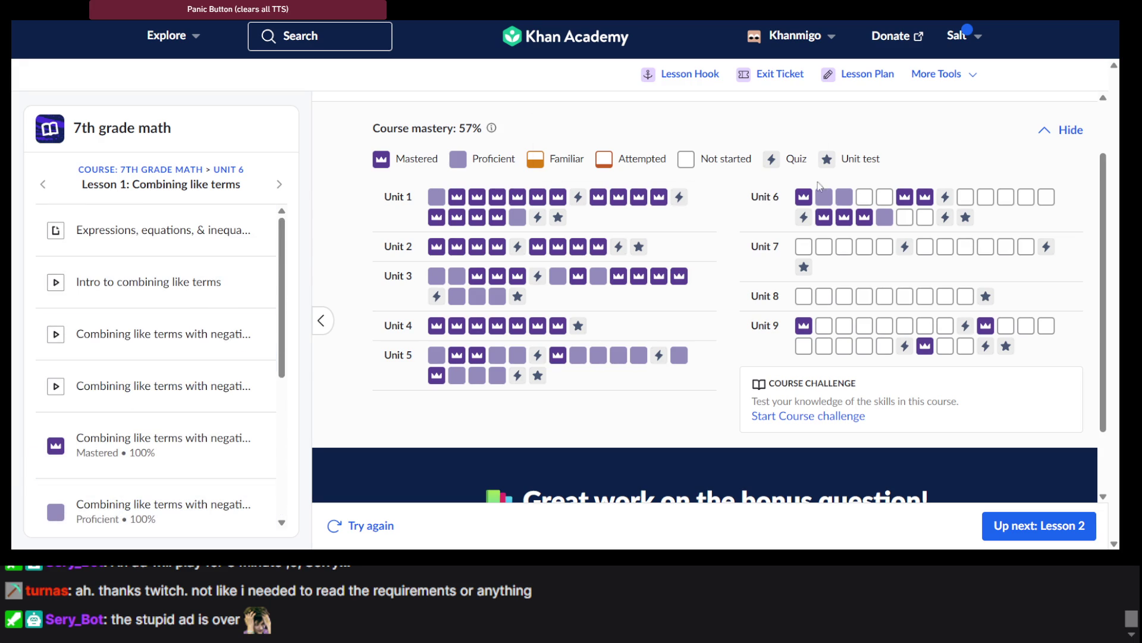
{"action": "mouse_move", "coordinate": [844, 197]}
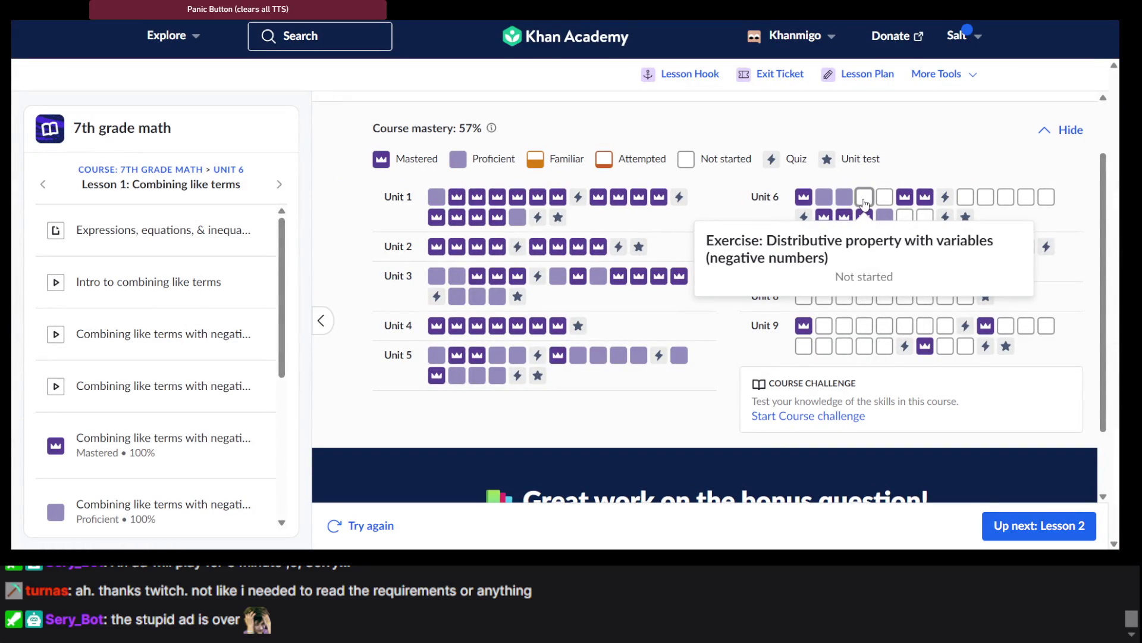
{"action": "left_click", "coordinate": [863, 201]}
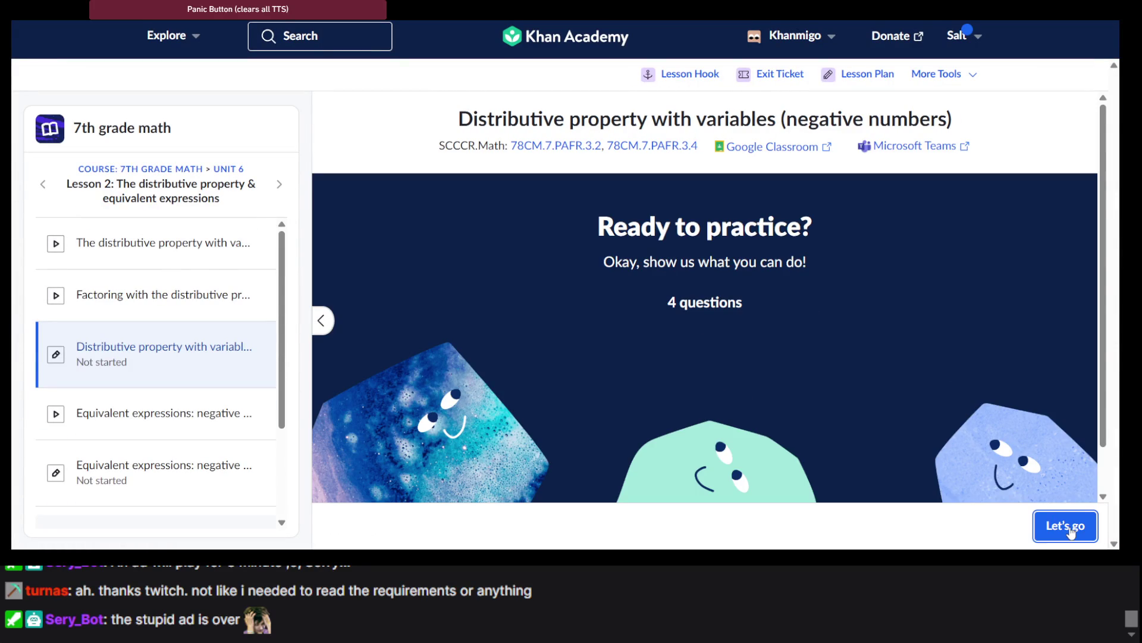
Begin the four-question practice, zoom the page out twice, and enable the scratchpad on (−7c + 8d)0.6.
{"action": "left_click", "coordinate": [1065, 525]}
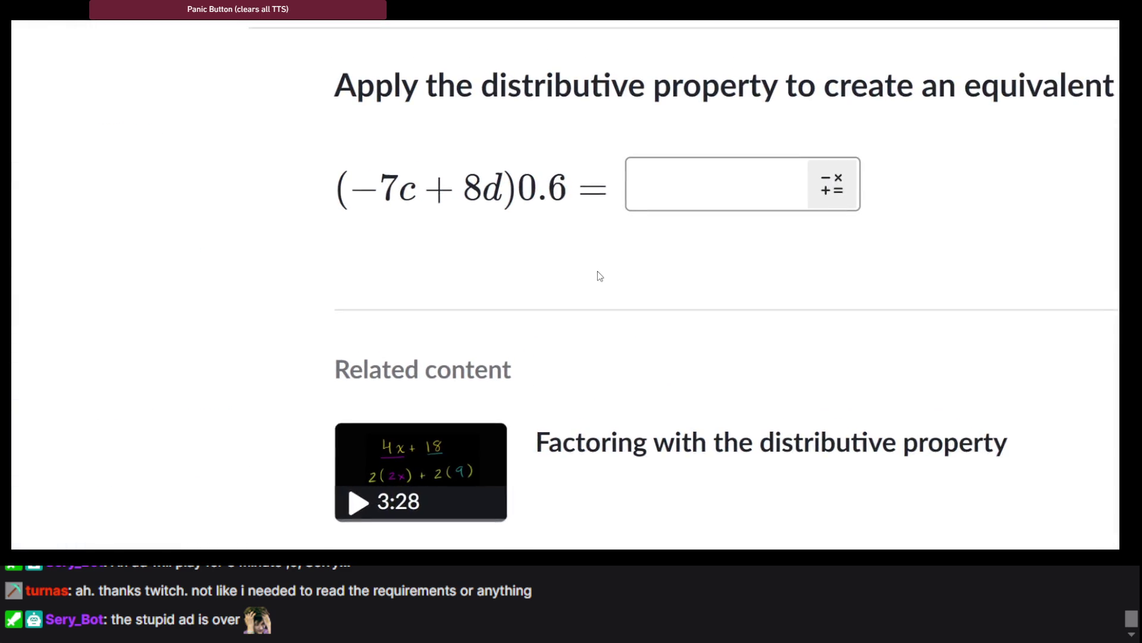
{"action": "key", "text": "ctrl+minus"}
{"action": "key", "text": "ctrl+minus"}
{"action": "key", "text": "ctrl+minus"}
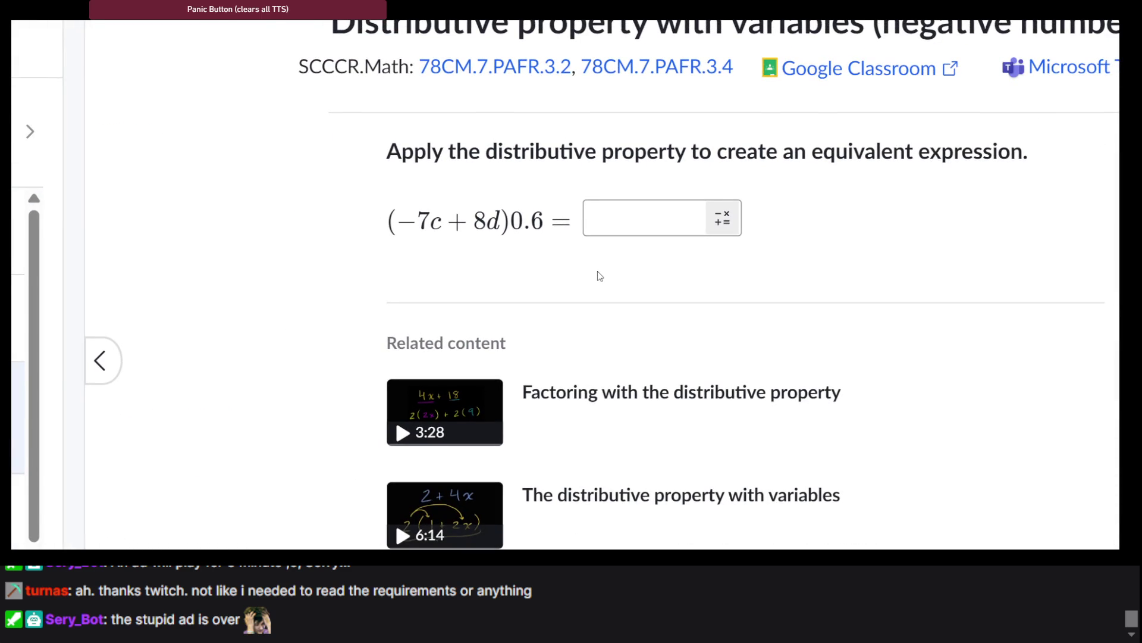
{"action": "key", "text": "ctrl+minus"}
{"action": "key", "text": "ctrl+minus"}
{"action": "key", "text": "ctrl+minus"}
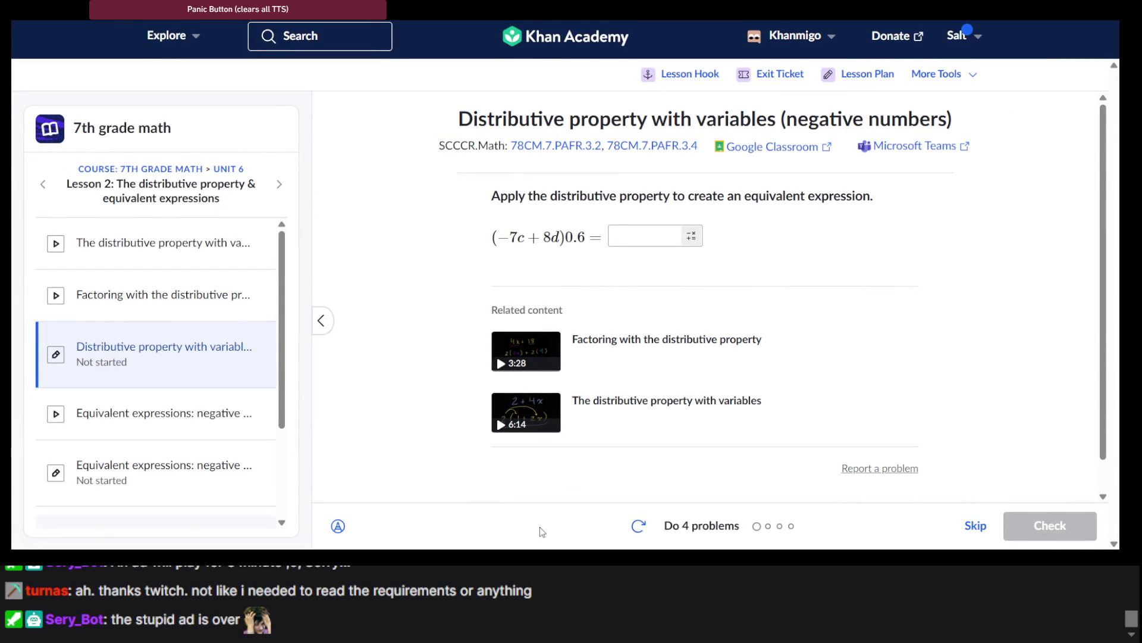
{"action": "triple_click", "coordinate": [532, 244]}
{"action": "left_click", "coordinate": [531, 244]}
{"action": "left_click", "coordinate": [338, 525]}
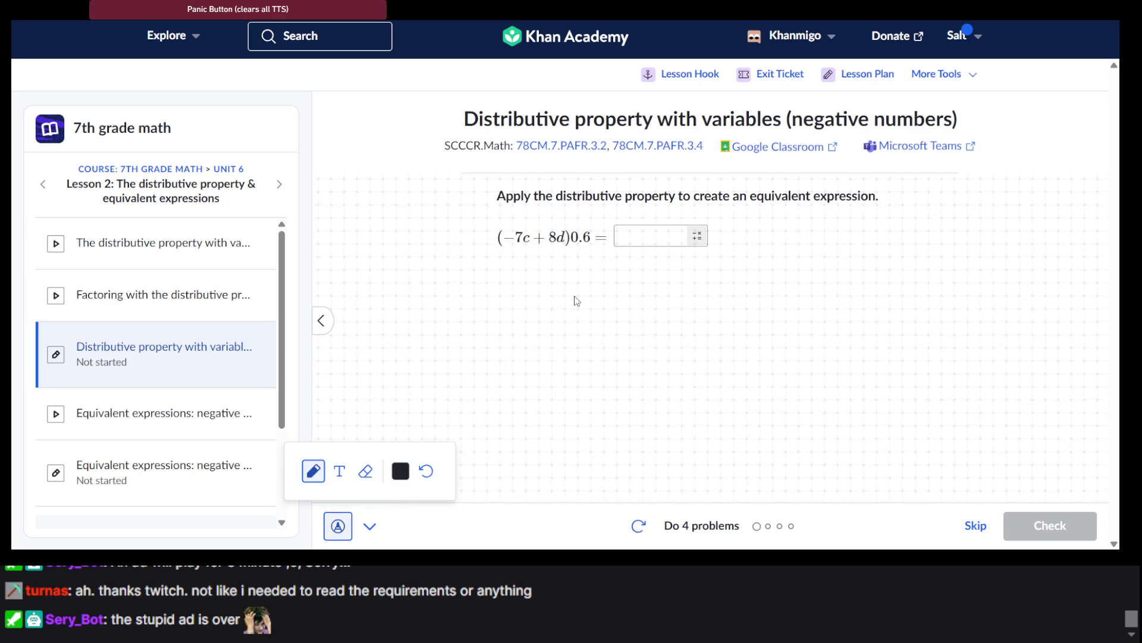
Handwrite −4.2c and 4.8d below (−7c + 8d)0.6, then hide the scratchpad.
{"action": "left_click", "coordinate": [338, 525]}
{"action": "left_click", "coordinate": [338, 526]}
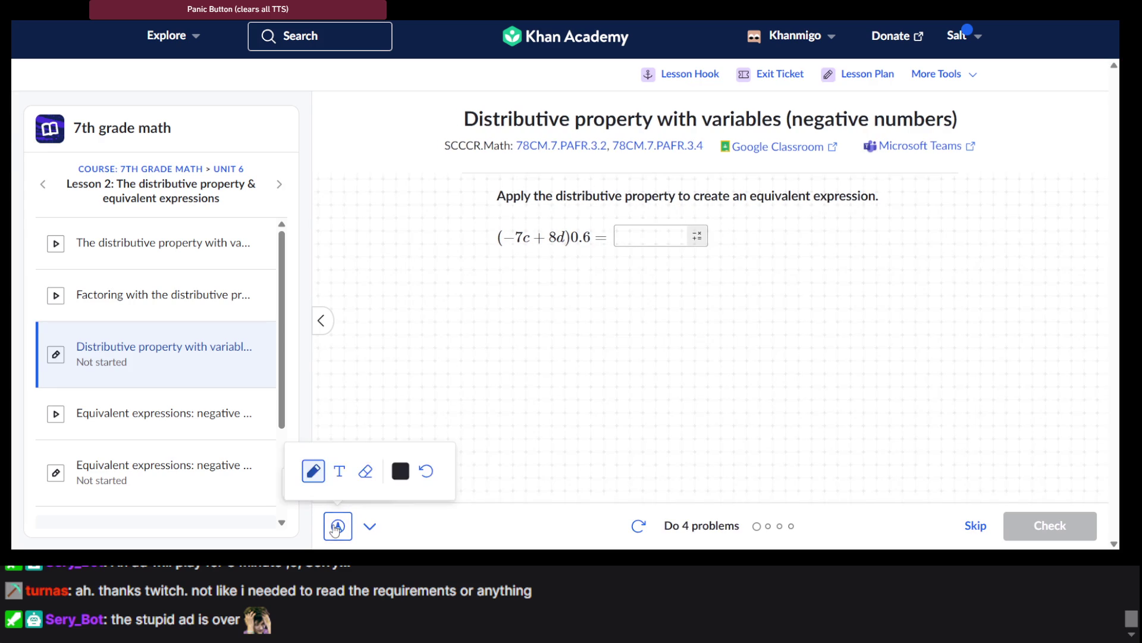
{"action": "scroll", "coordinate": [600, 309], "scroll_direction": "up", "scroll_amount": 5}
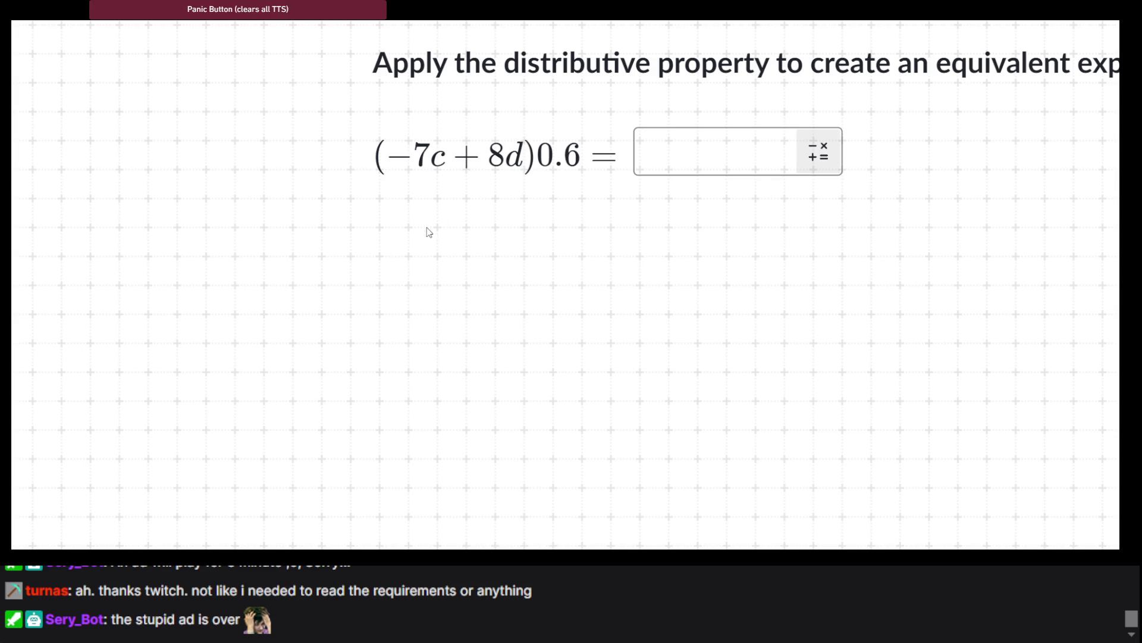
{"action": "mouse_move", "coordinate": [384, 249]}
{"action": "left_mouse_down"}
{"action": "mouse_move", "coordinate": [421, 254]}
{"action": "mouse_move", "coordinate": [430, 272]}
{"action": "left_mouse_up"}
{"action": "mouse_move", "coordinate": [451, 235]}
{"action": "left_mouse_down"}
{"action": "mouse_move", "coordinate": [482, 247]}
{"action": "mouse_move", "coordinate": [486, 265]}
{"action": "left_mouse_up"}
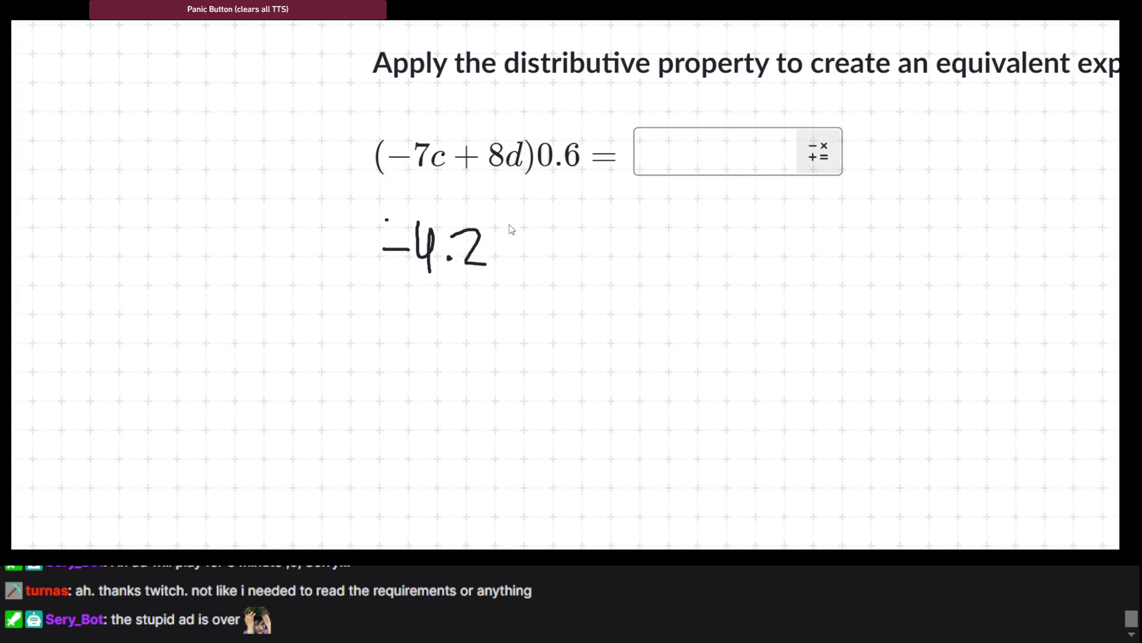
{"action": "left_click_drag", "start_coordinate": [508, 236], "coordinate": [508, 260]}
{"action": "mouse_move", "coordinate": [567, 207]}
{"action": "left_mouse_down"}
{"action": "mouse_move", "coordinate": [595, 209]}
{"action": "mouse_move", "coordinate": [595, 279]}
{"action": "mouse_move", "coordinate": [637, 263]}
{"action": "mouse_move", "coordinate": [631, 232]}
{"action": "mouse_move", "coordinate": [666, 255]}
{"action": "mouse_move", "coordinate": [669, 270]}
{"action": "left_mouse_up"}
{"action": "left_click_drag", "start_coordinate": [690, 225], "coordinate": [697, 265]}
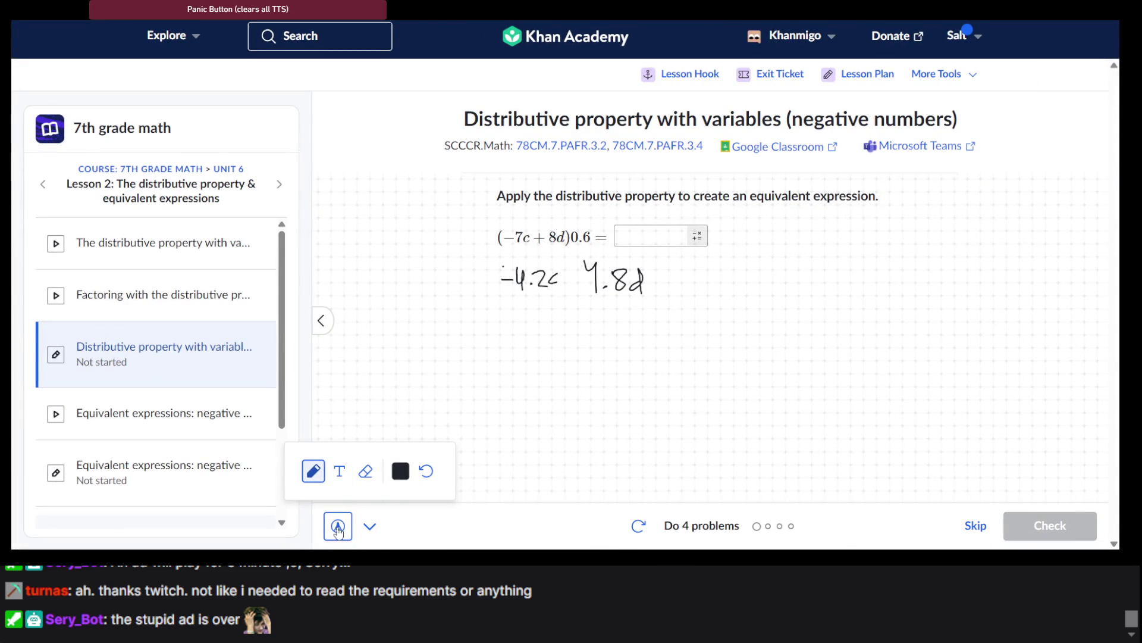
{"action": "left_click", "coordinate": [337, 525]}
Enter −4.2c + 4.8d, check it, move to question 2, and zoom the page in.
{"action": "left_click", "coordinate": [657, 238]}
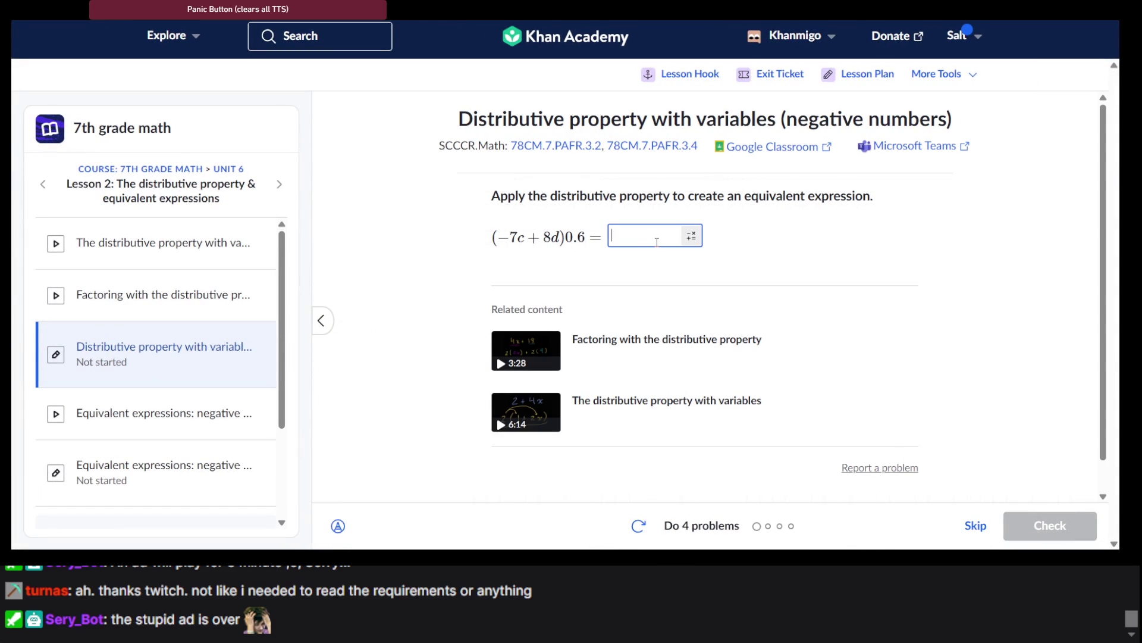
{"action": "type", "text": "-4.2"}
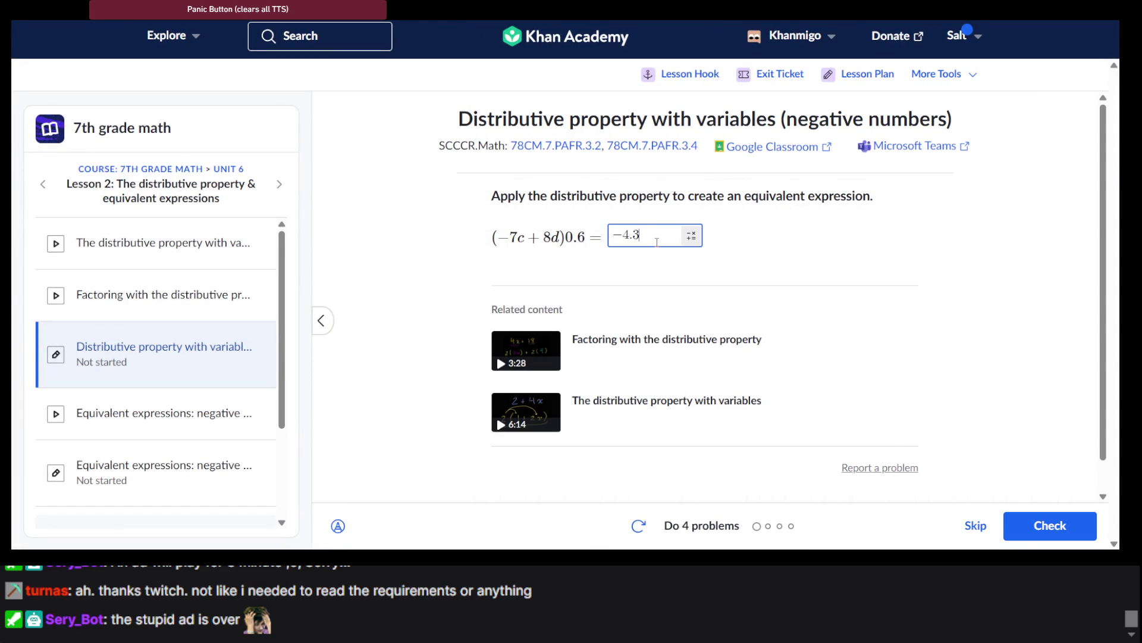
{"action": "type", "text": "c+"}
{"action": "left_click", "coordinate": [338, 526]}
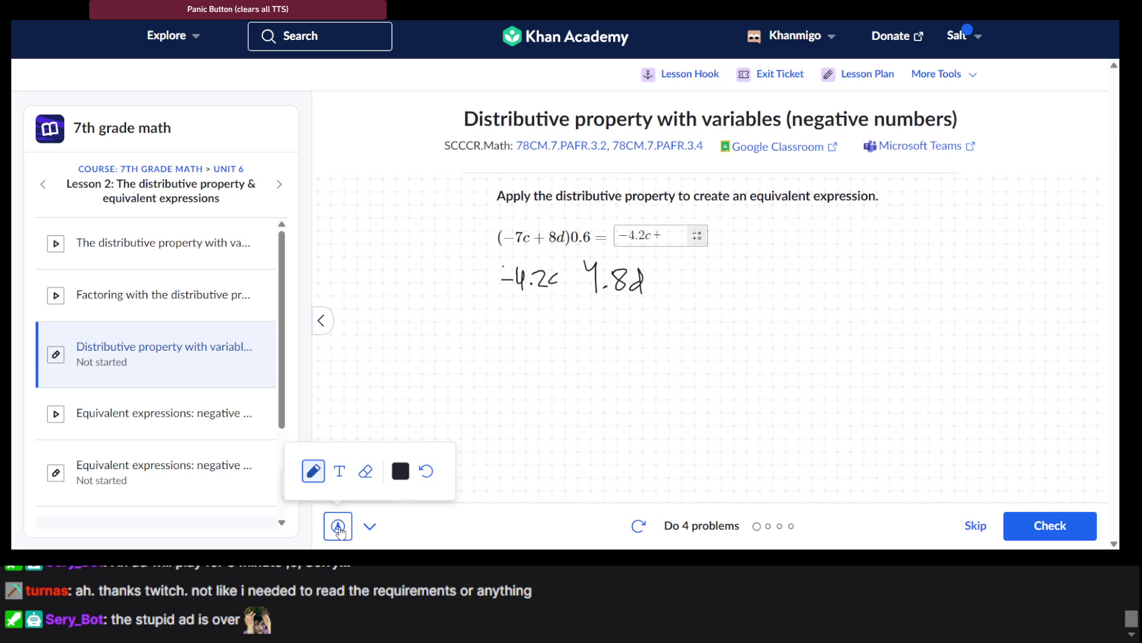
{"action": "left_click", "coordinate": [338, 526]}
{"action": "left_click", "coordinate": [658, 241]}
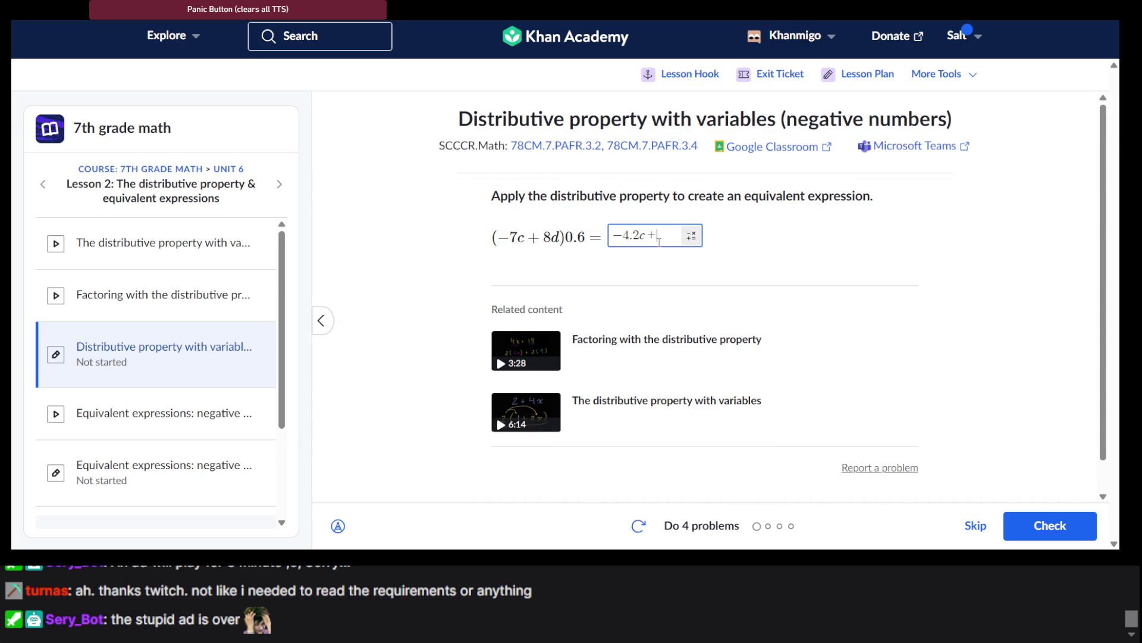
{"action": "type", "text": "4.8d"}
{"action": "key", "text": "Return"}
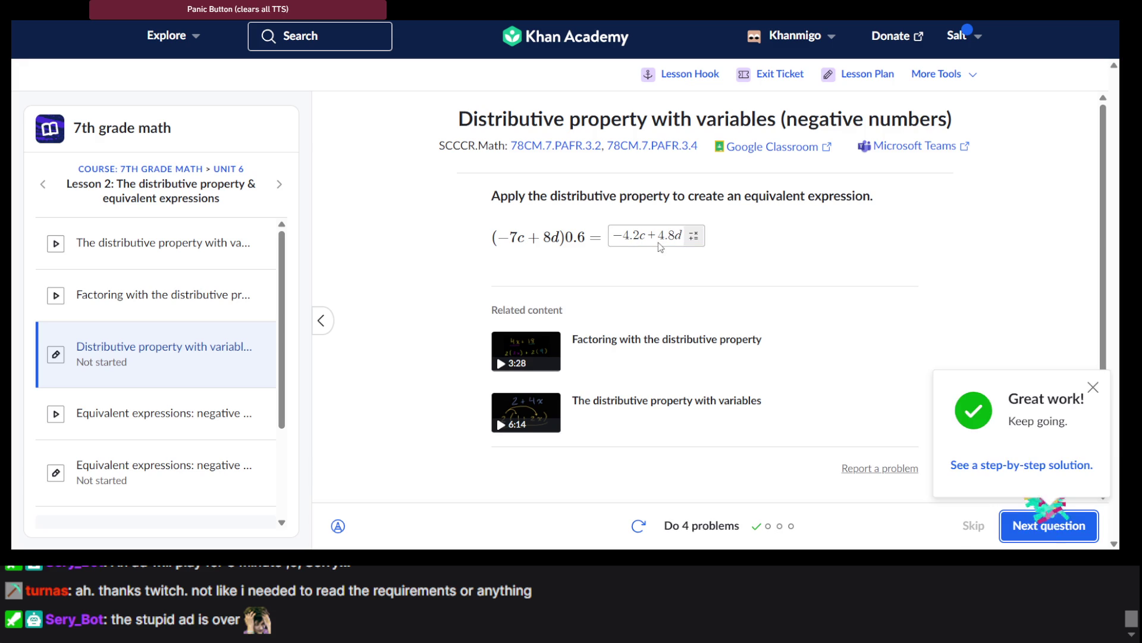
{"action": "key", "text": "Return"}
{"action": "key", "text": "ctrl+plus"}
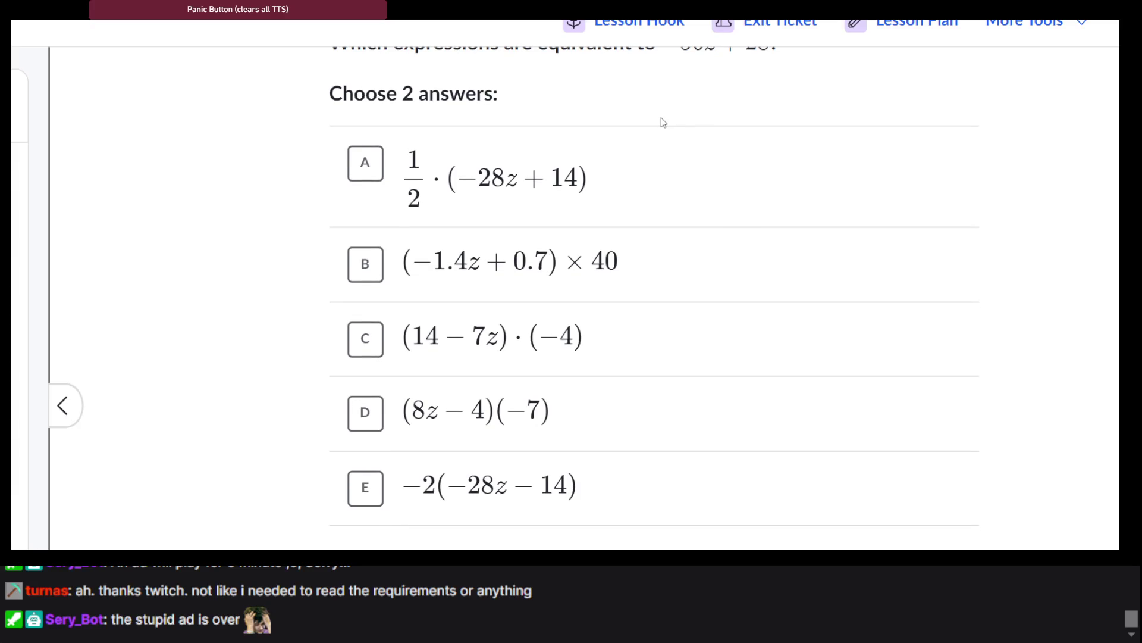
Mark (8z − 4)(−7) as equivalent to −56z + 28.
{"action": "scroll", "coordinate": [643, 123], "scroll_direction": "down", "scroll_amount": 1}
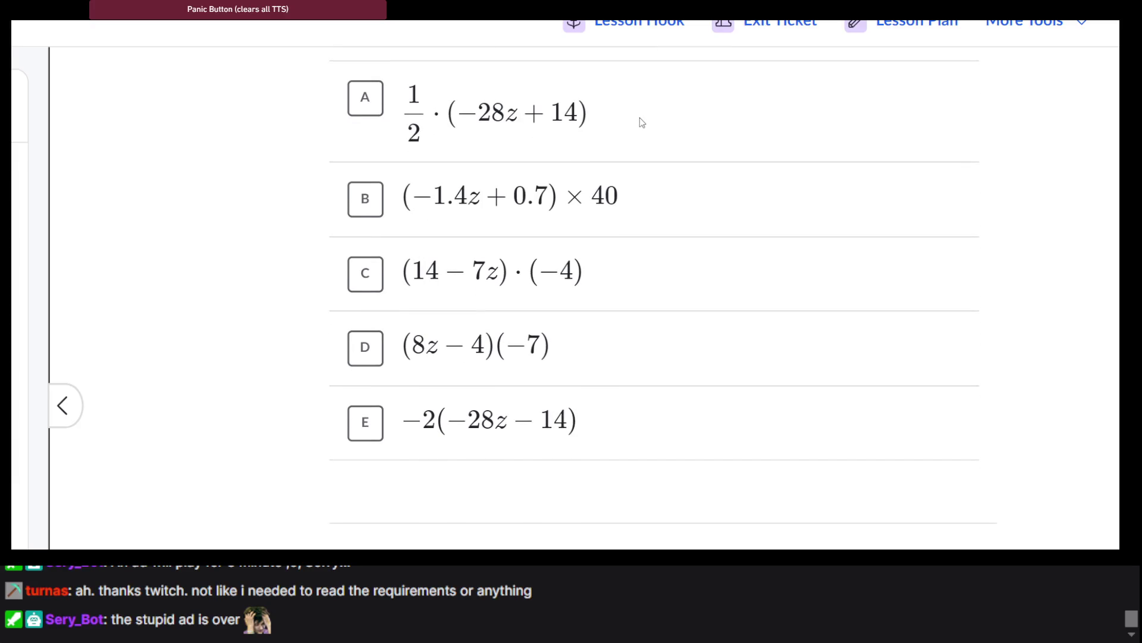
{"action": "scroll", "coordinate": [642, 124], "scroll_direction": "down", "scroll_amount": 1}
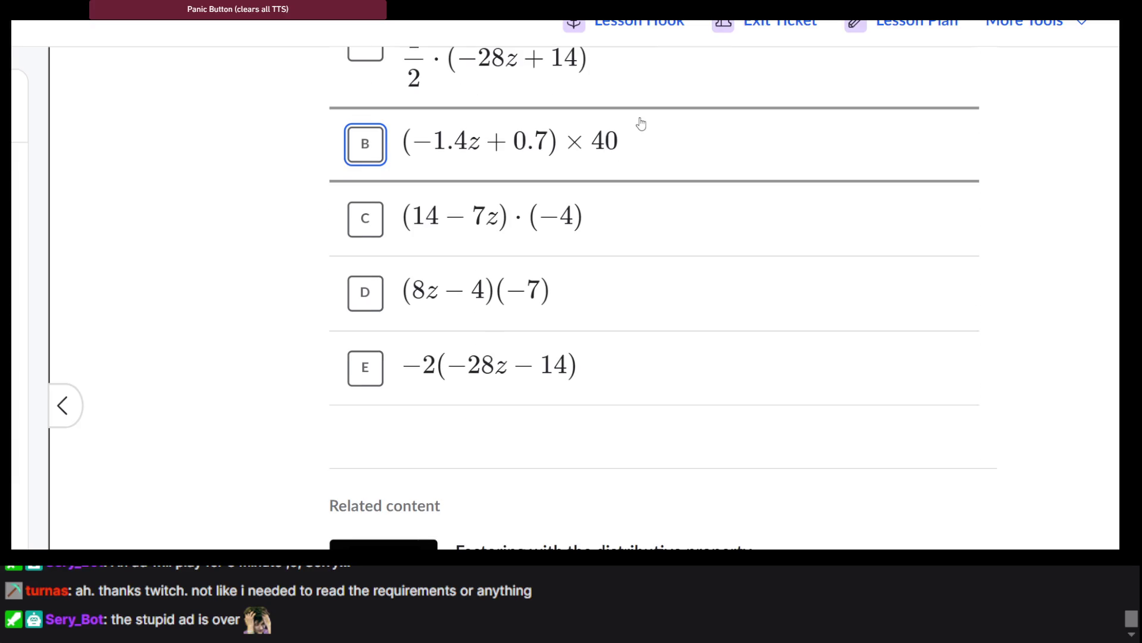
{"action": "scroll", "coordinate": [641, 123], "scroll_direction": "up", "scroll_amount": 3}
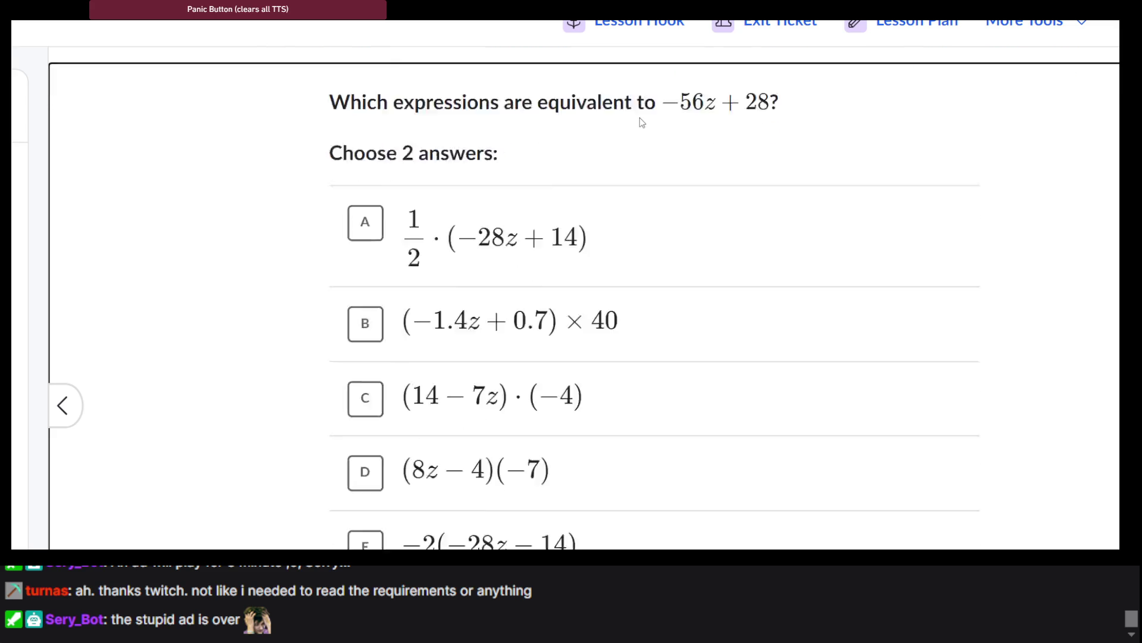
{"action": "scroll", "coordinate": [641, 117], "scroll_direction": "down", "scroll_amount": 3}
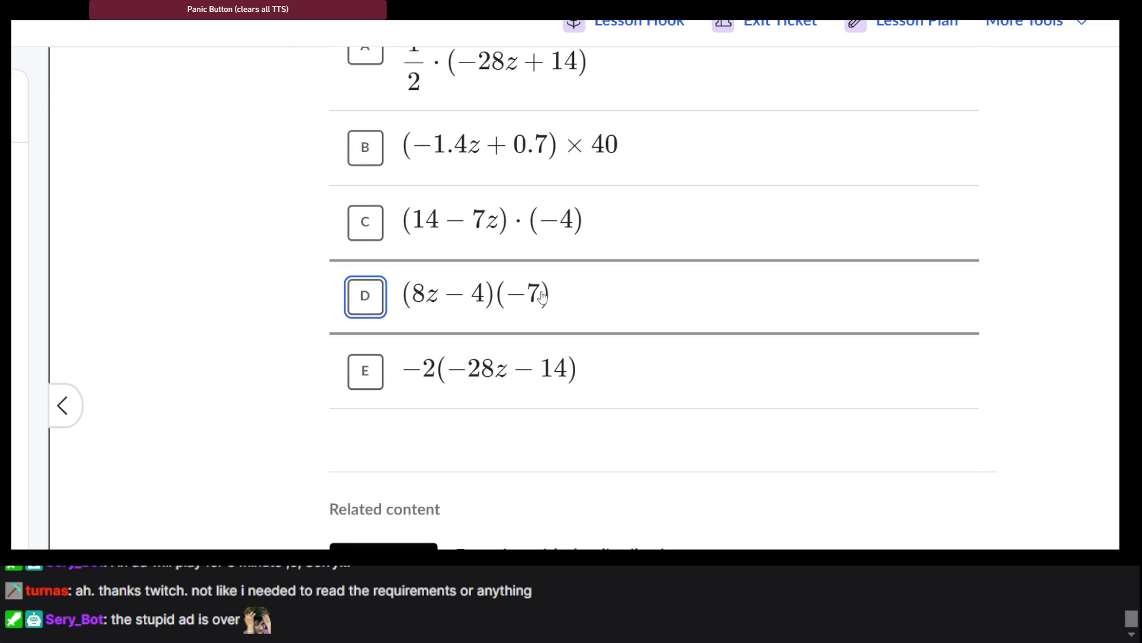
{"action": "scroll", "coordinate": [543, 297], "scroll_direction": "up", "scroll_amount": 3}
{"action": "scroll", "coordinate": [541, 299], "scroll_direction": "down", "scroll_amount": 2}
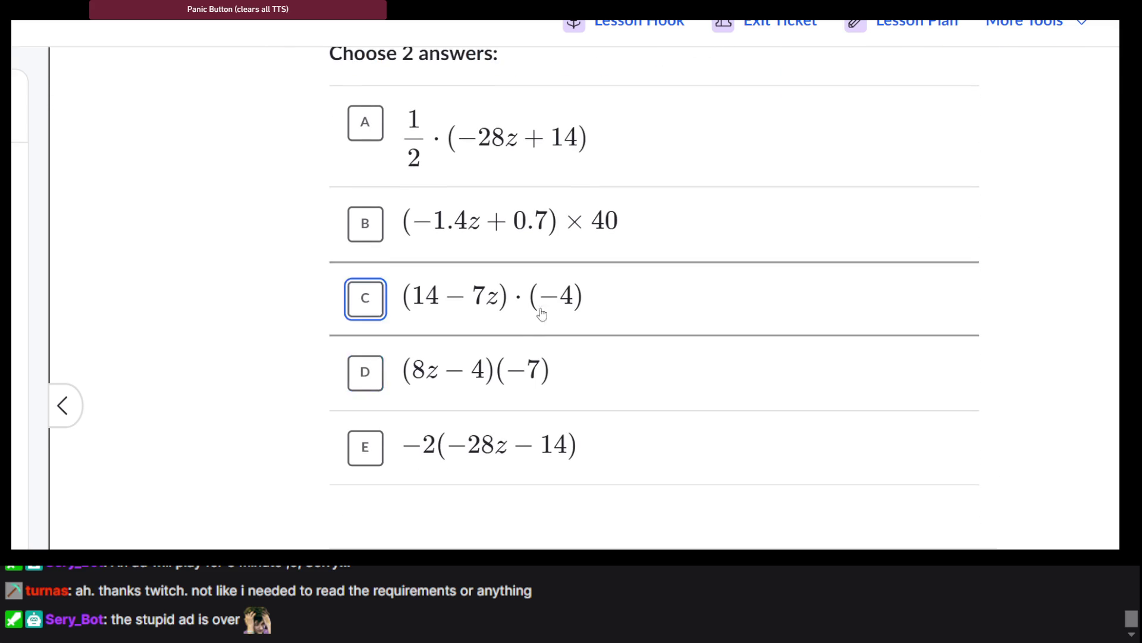
{"action": "left_click", "coordinate": [536, 351]}
Also mark (−1.4z + 0.7) × 40 as equivalent and submit both answers.
{"action": "scroll", "coordinate": [535, 350], "scroll_direction": "up", "scroll_amount": 2}
{"action": "scroll", "coordinate": [535, 348], "scroll_direction": "down", "scroll_amount": 2}
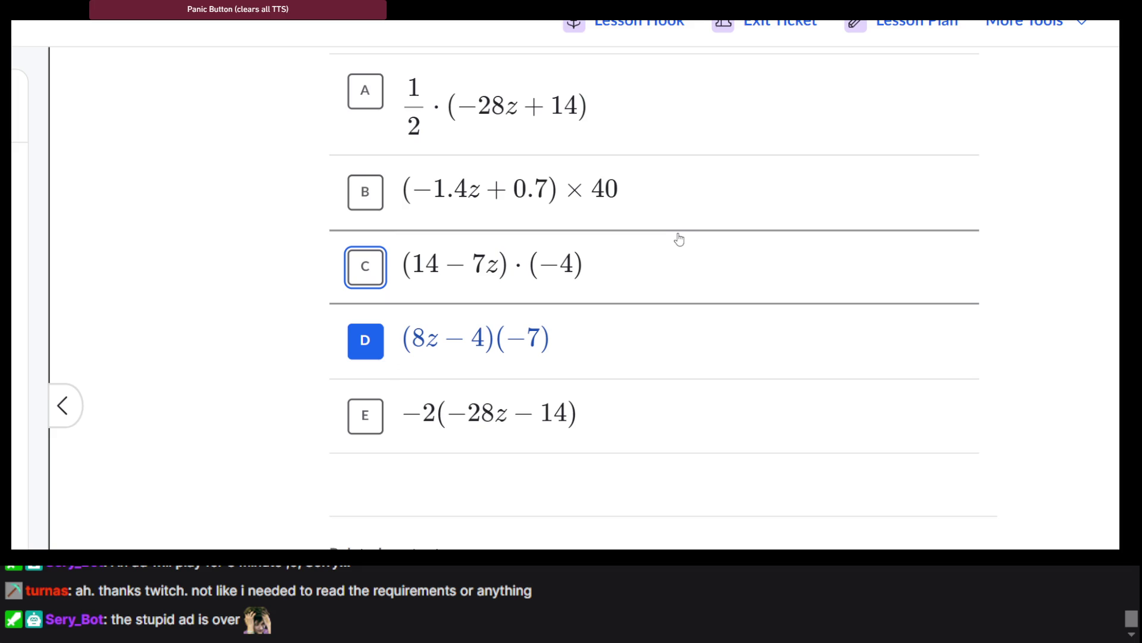
{"action": "scroll", "coordinate": [654, 254], "scroll_direction": "down", "scroll_amount": 1}
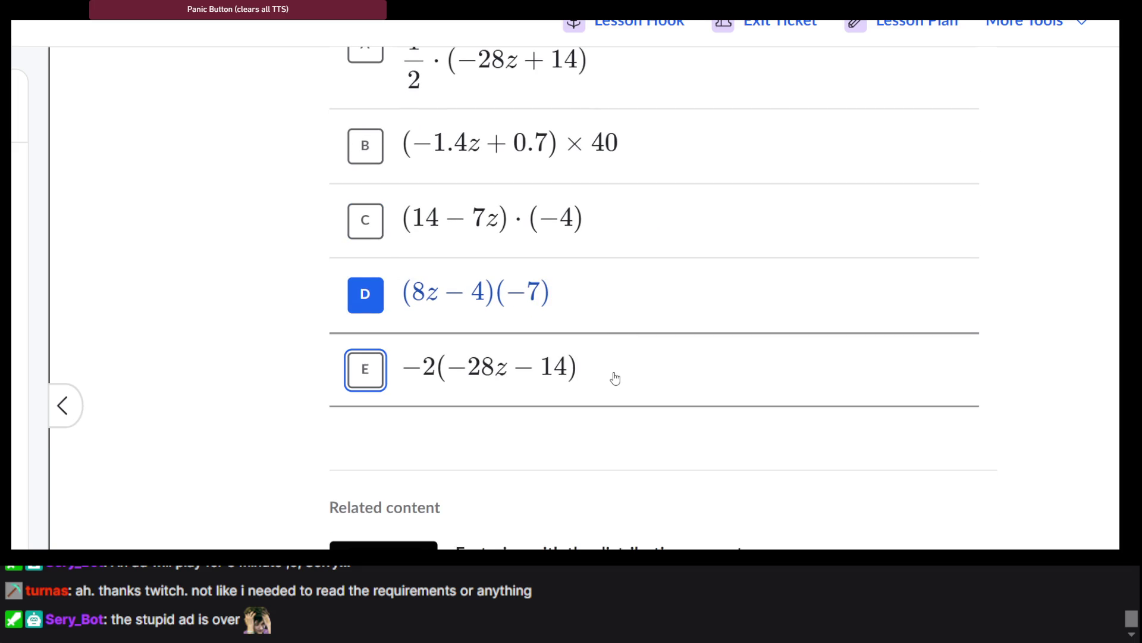
{"action": "scroll", "coordinate": [615, 378], "scroll_direction": "up", "scroll_amount": 3}
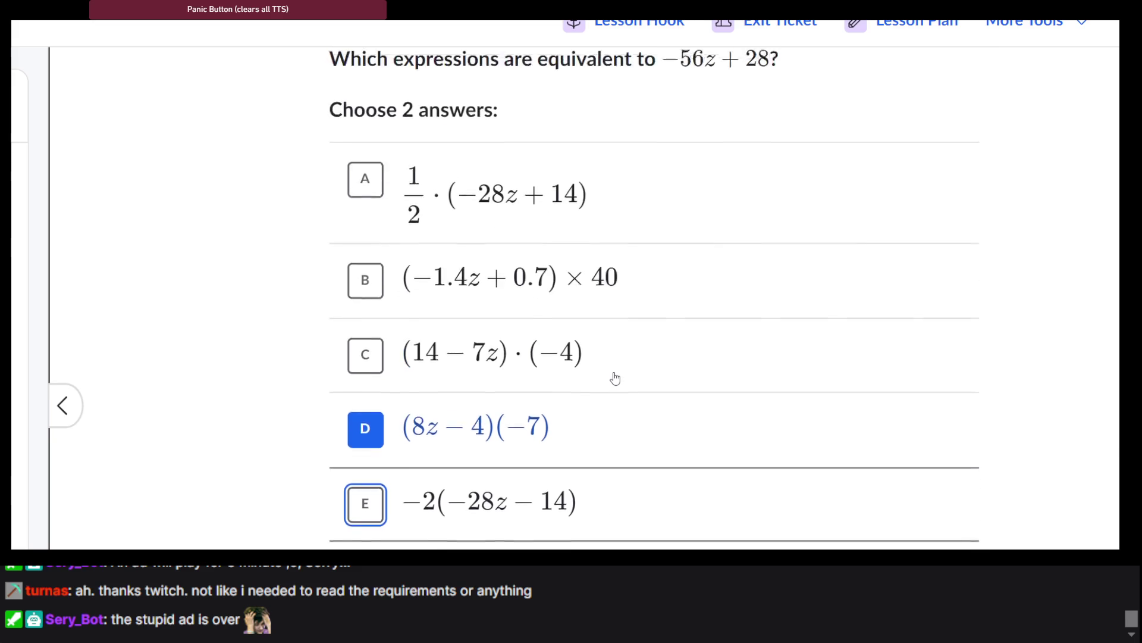
{"action": "scroll", "coordinate": [616, 377], "scroll_direction": "down", "scroll_amount": 4}
{"action": "scroll", "coordinate": [615, 378], "scroll_direction": "up", "scroll_amount": 6}
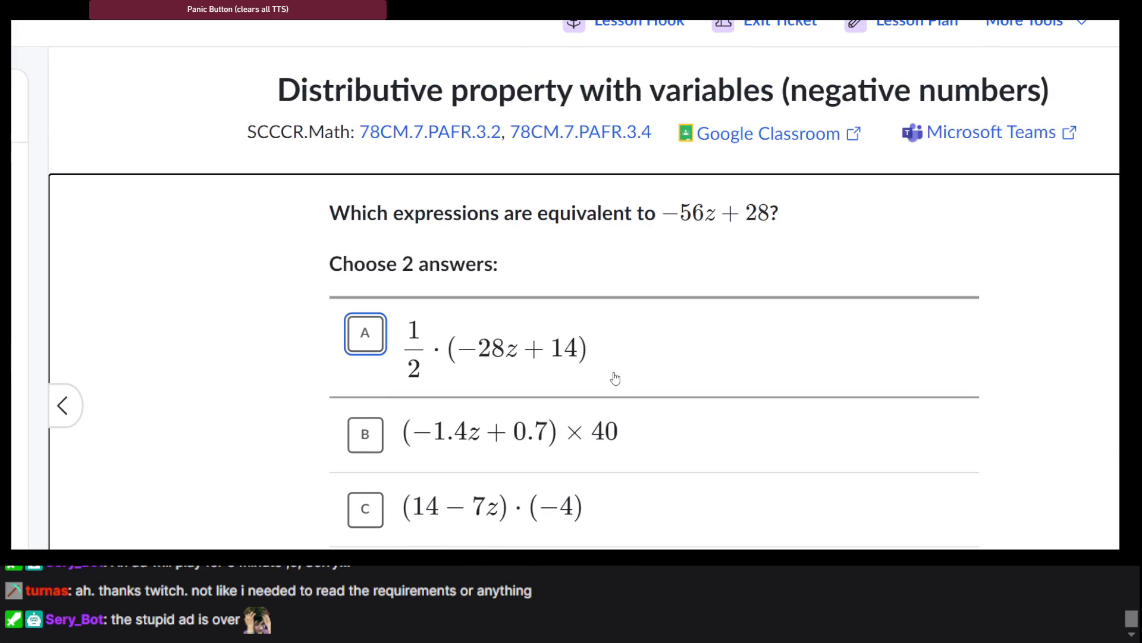
{"action": "scroll", "coordinate": [615, 378], "scroll_direction": "down", "scroll_amount": 6}
{"action": "scroll", "coordinate": [616, 378], "scroll_direction": "up", "scroll_amount": 3}
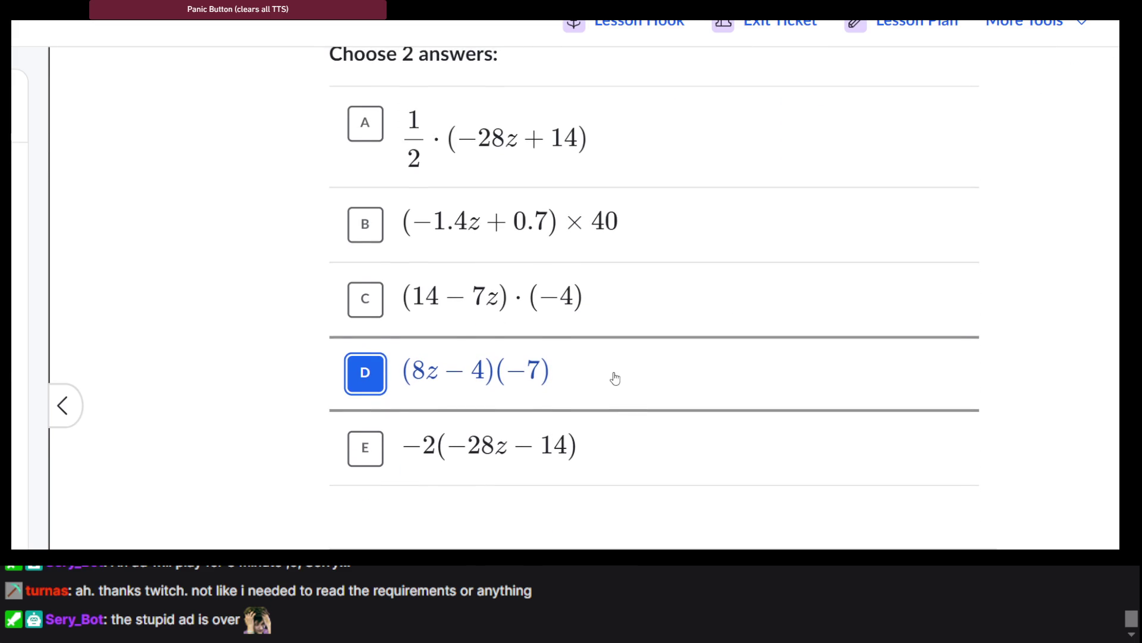
{"action": "scroll", "coordinate": [522, 172], "scroll_direction": "up", "scroll_amount": 1}
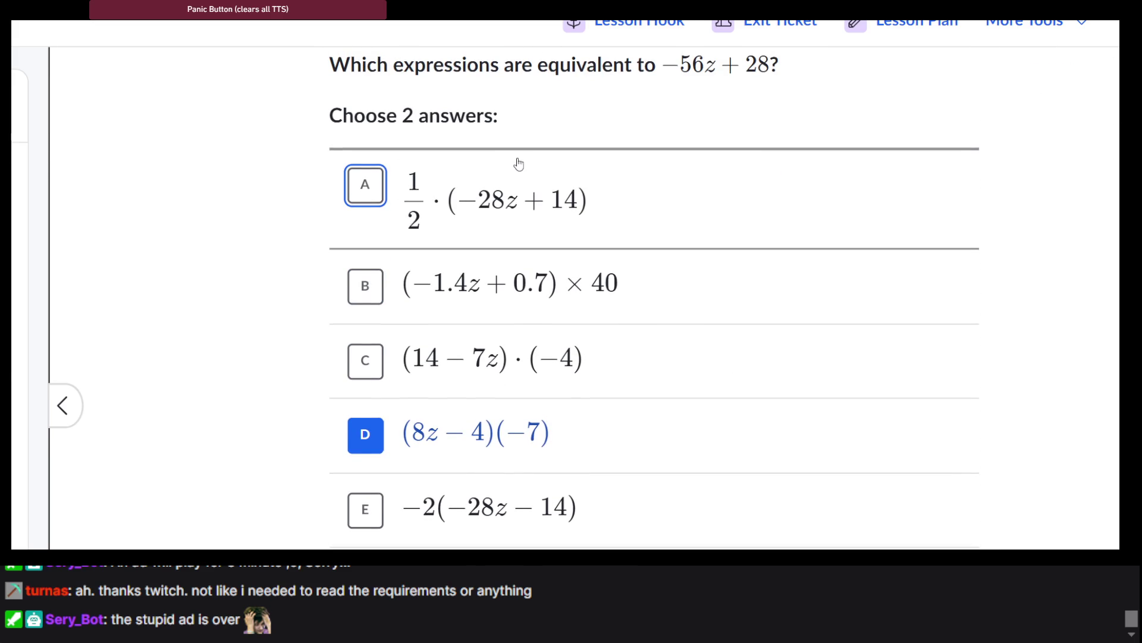
{"action": "scroll", "coordinate": [519, 164], "scroll_direction": "down", "scroll_amount": 1}
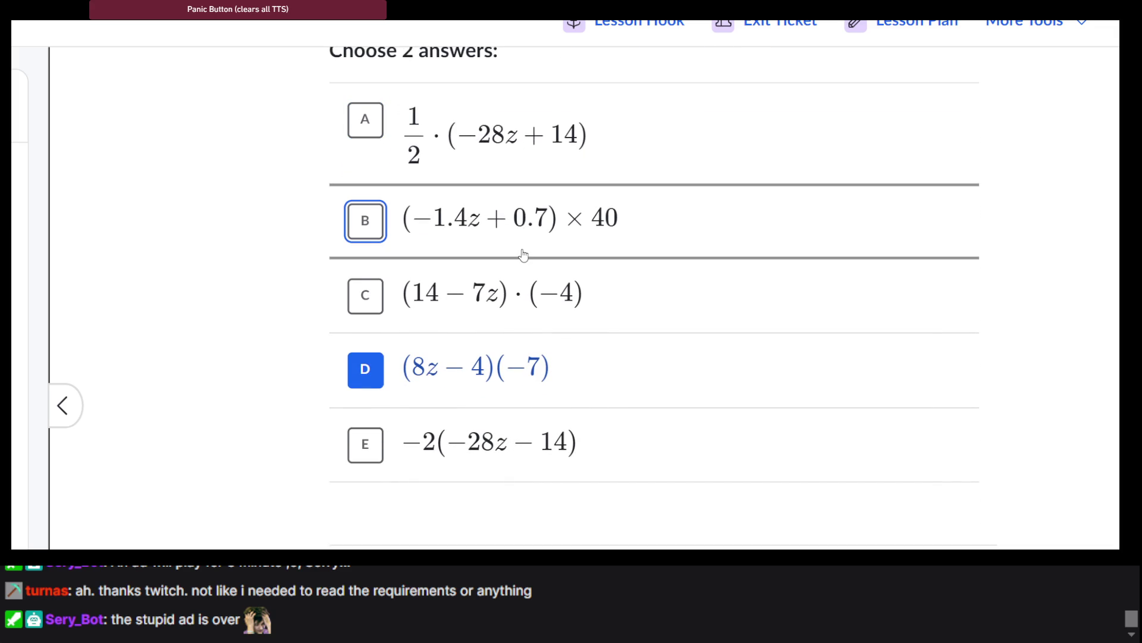
{"action": "scroll", "coordinate": [523, 255], "scroll_direction": "up", "scroll_amount": 1}
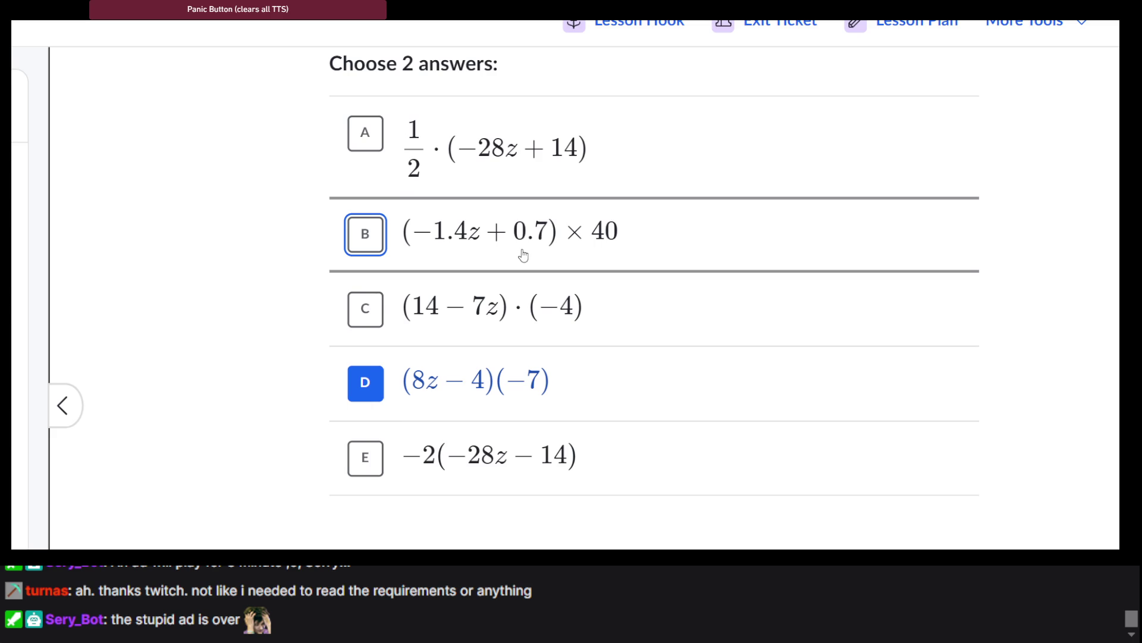
{"action": "scroll", "coordinate": [523, 255], "scroll_direction": "up", "scroll_amount": 2}
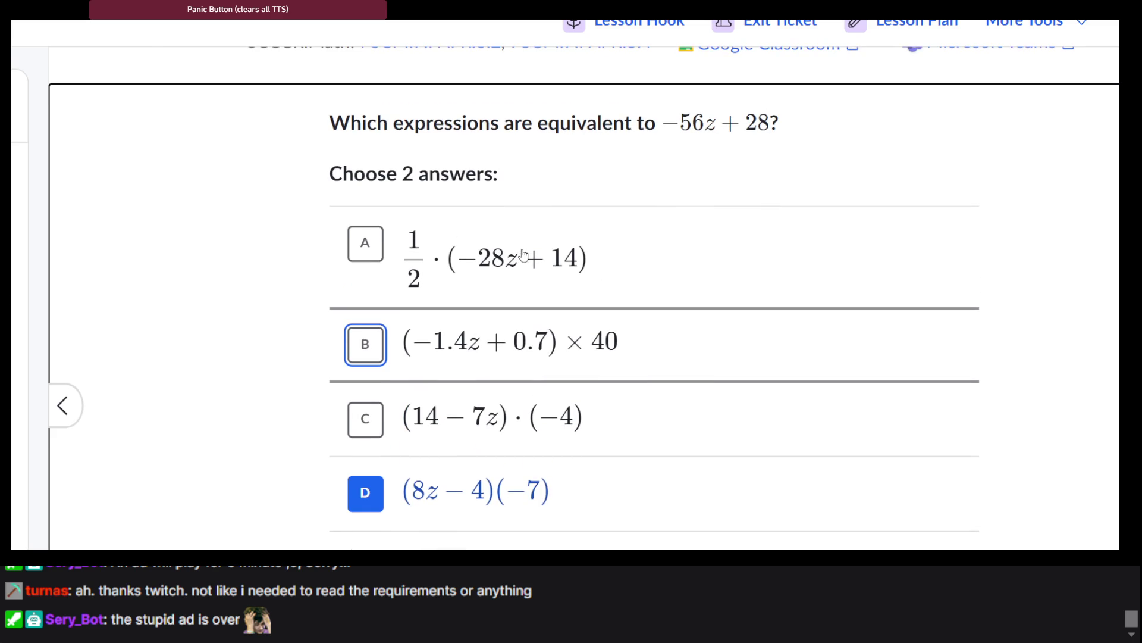
{"action": "scroll", "coordinate": [523, 255], "scroll_direction": "down", "scroll_amount": 1}
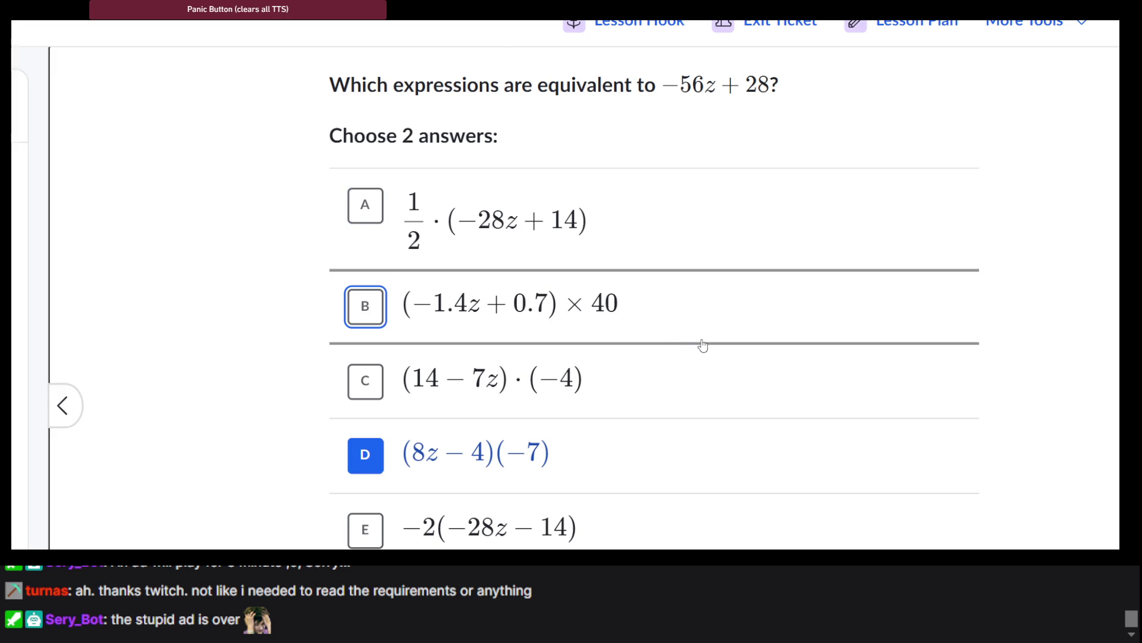
{"action": "left_click", "coordinate": [618, 323]}
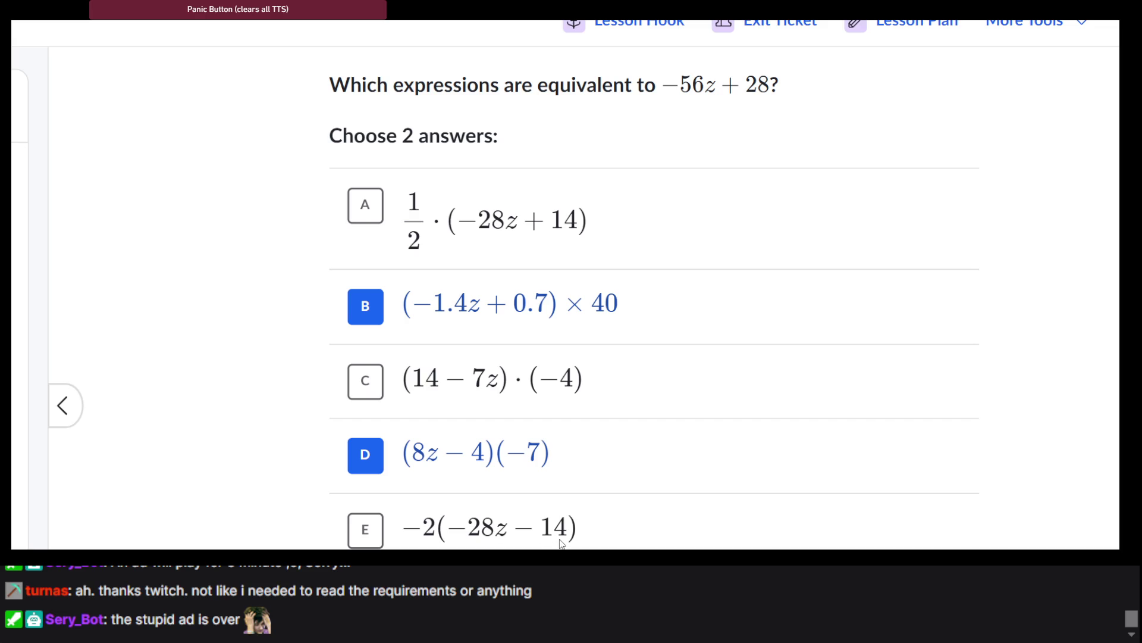
{"action": "scroll", "coordinate": [732, 355], "scroll_direction": "down", "scroll_amount": 3}
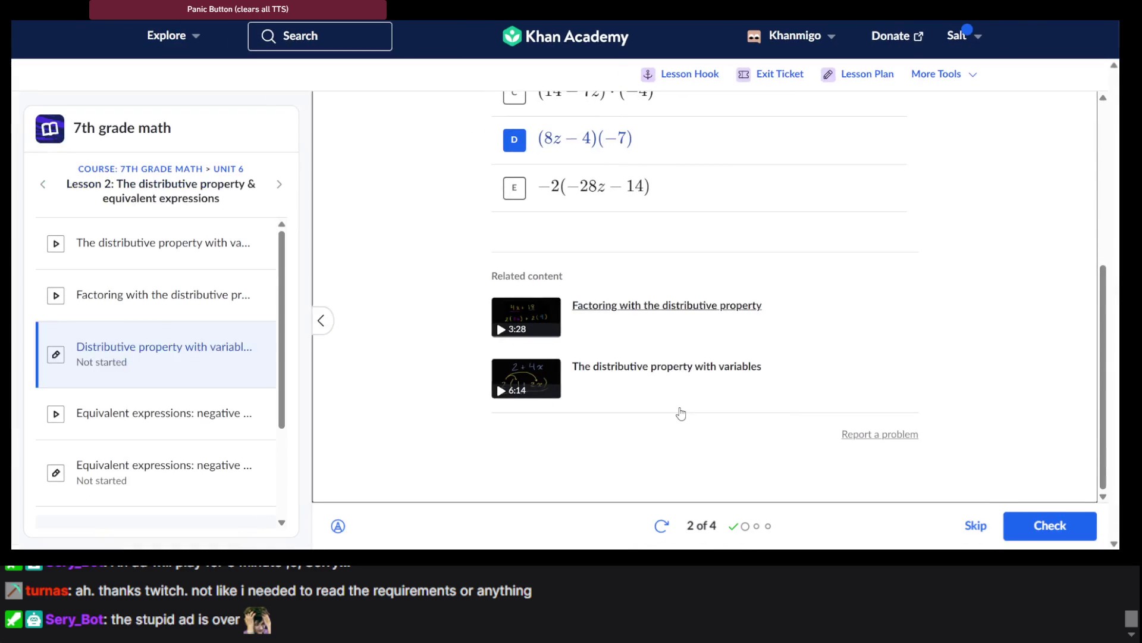
{"action": "left_click", "coordinate": [1032, 521]}
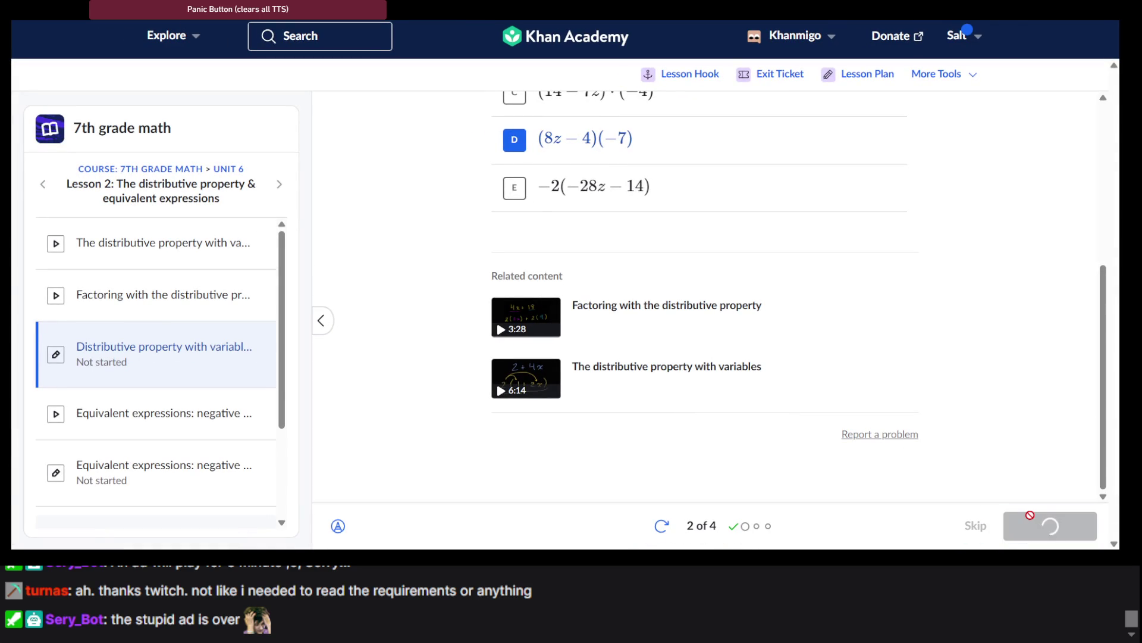
Move to question 3 and submit −45j − 9k as the expansion of −9·(5j + k).
{"action": "left_click", "coordinate": [1030, 518]}
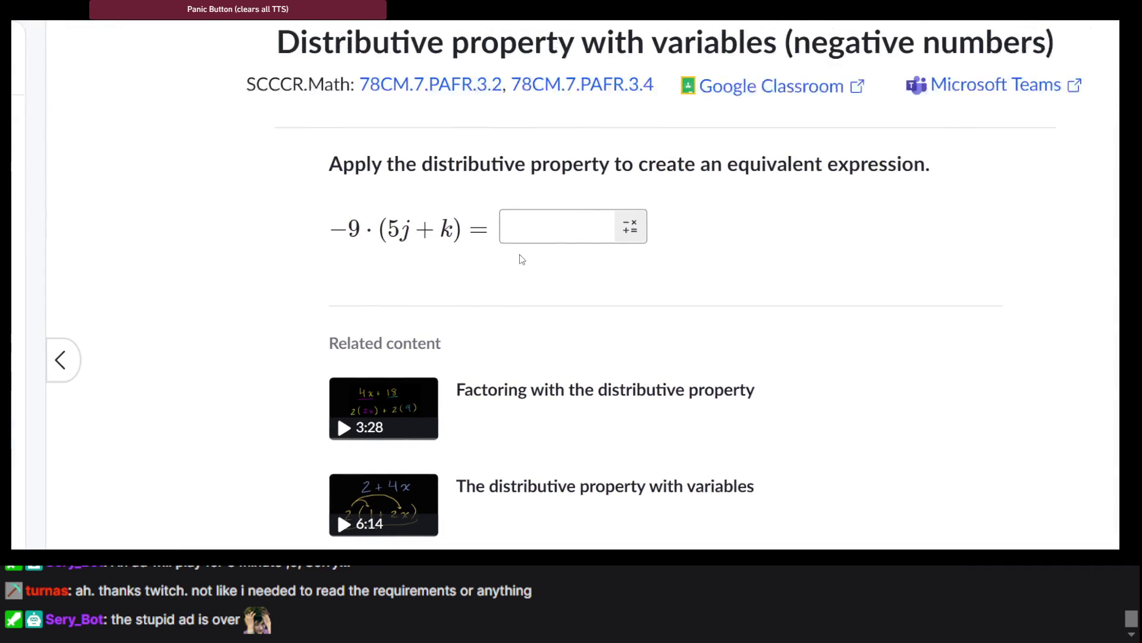
{"action": "left_click", "coordinate": [545, 232]}
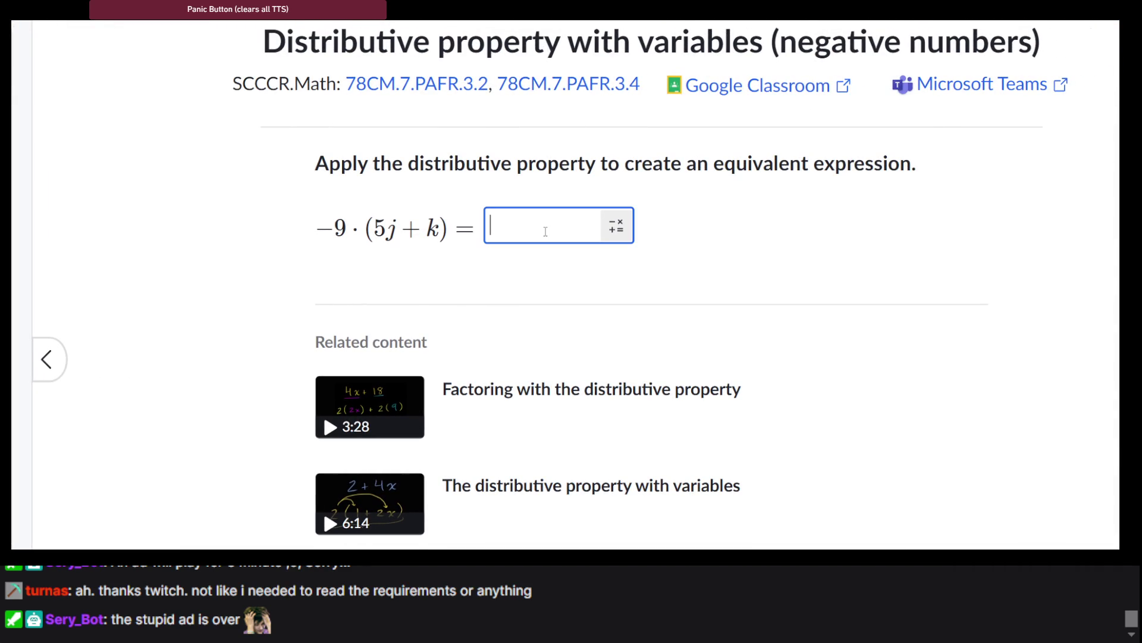
{"action": "type", "text": "-5"}
{"action": "key", "text": "BackSpace"}
{"action": "type", "text": "45"}
{"action": "type", "text": "k"}
{"action": "key", "text": "BackSpace"}
{"action": "type", "text": "j"}
{"action": "type", "text": "-"}
{"action": "type", "text": "9k"}
{"action": "key", "text": "Return"}
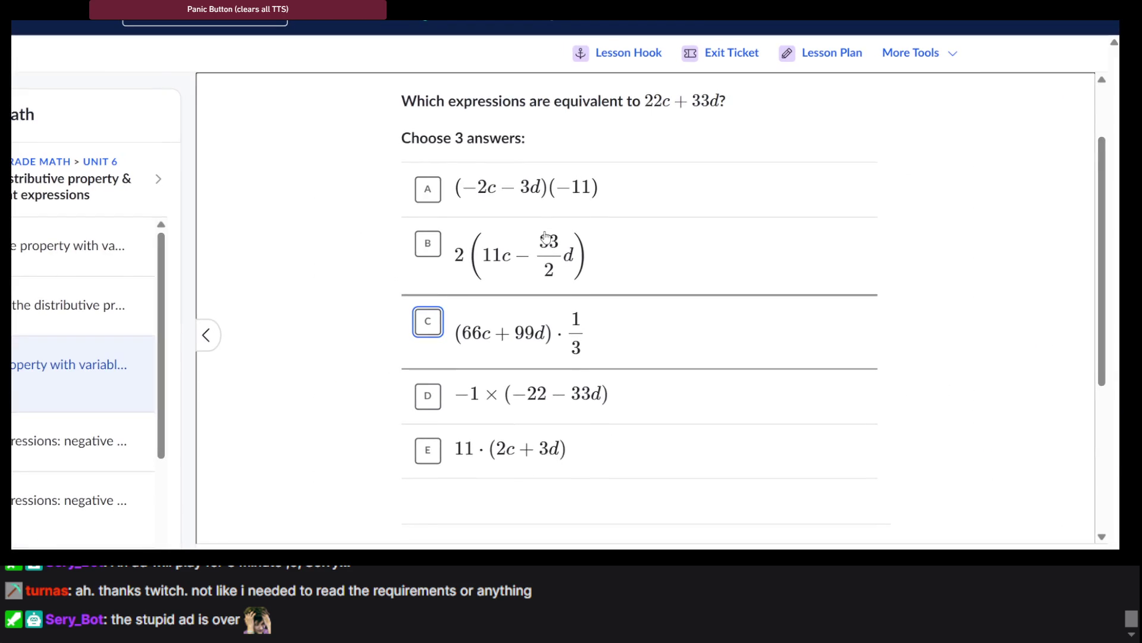
Choose 11·(2c + 3d), −1 × (−22 − 33d) and (66c + 99d)·1/3, then submit them.
{"action": "scroll", "coordinate": [544, 230], "scroll_direction": "up", "scroll_amount": 1}
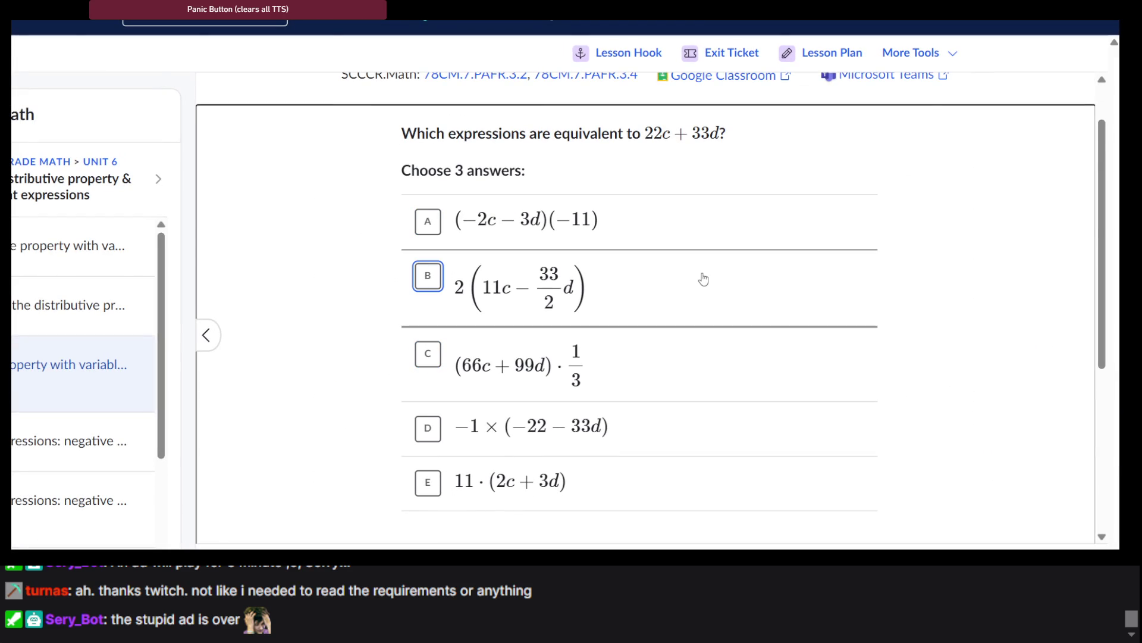
{"action": "scroll", "coordinate": [702, 278], "scroll_direction": "down", "scroll_amount": 1}
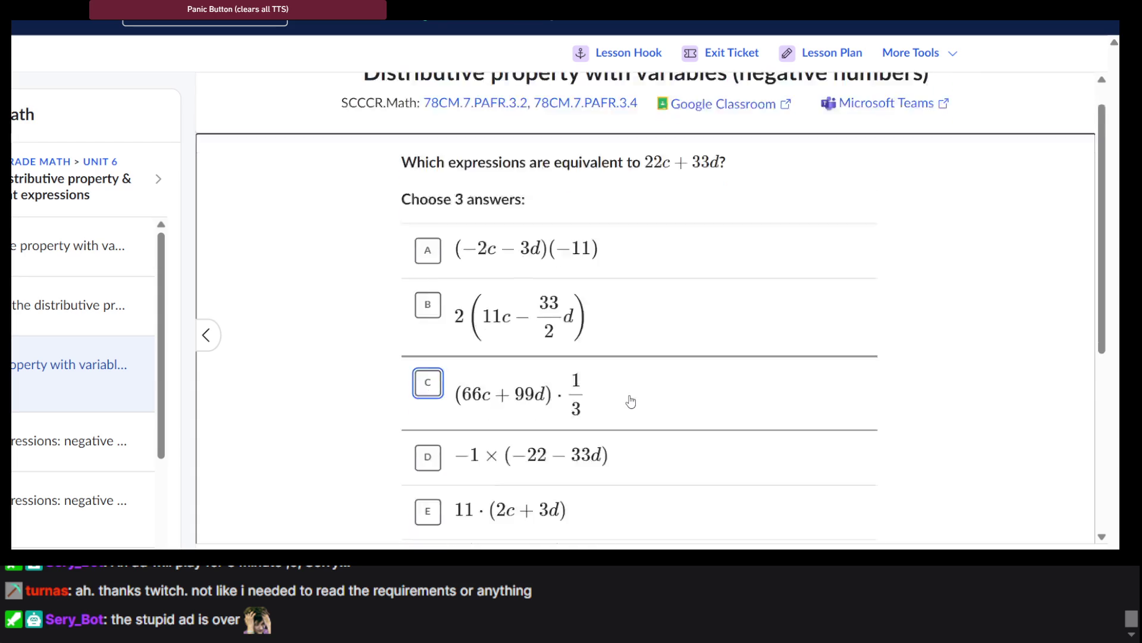
{"action": "scroll", "coordinate": [582, 359], "scroll_direction": "down", "scroll_amount": 1}
{"action": "left_click", "coordinate": [582, 359]}
{"action": "scroll", "coordinate": [582, 358], "scroll_direction": "up", "scroll_amount": 3}
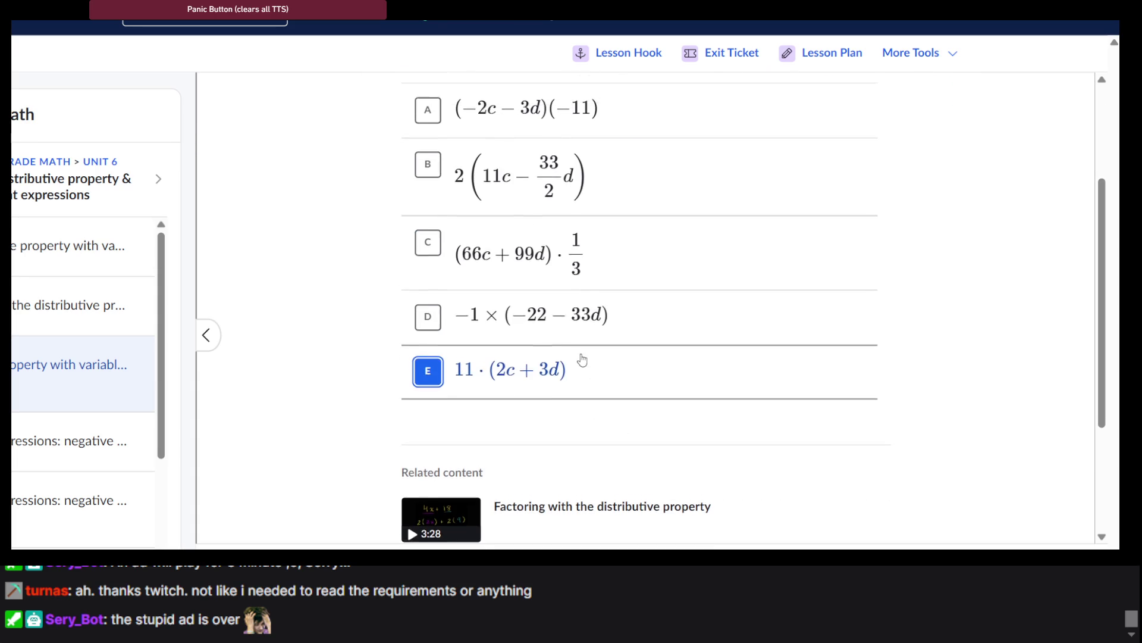
{"action": "scroll", "coordinate": [582, 359], "scroll_direction": "down", "scroll_amount": 2}
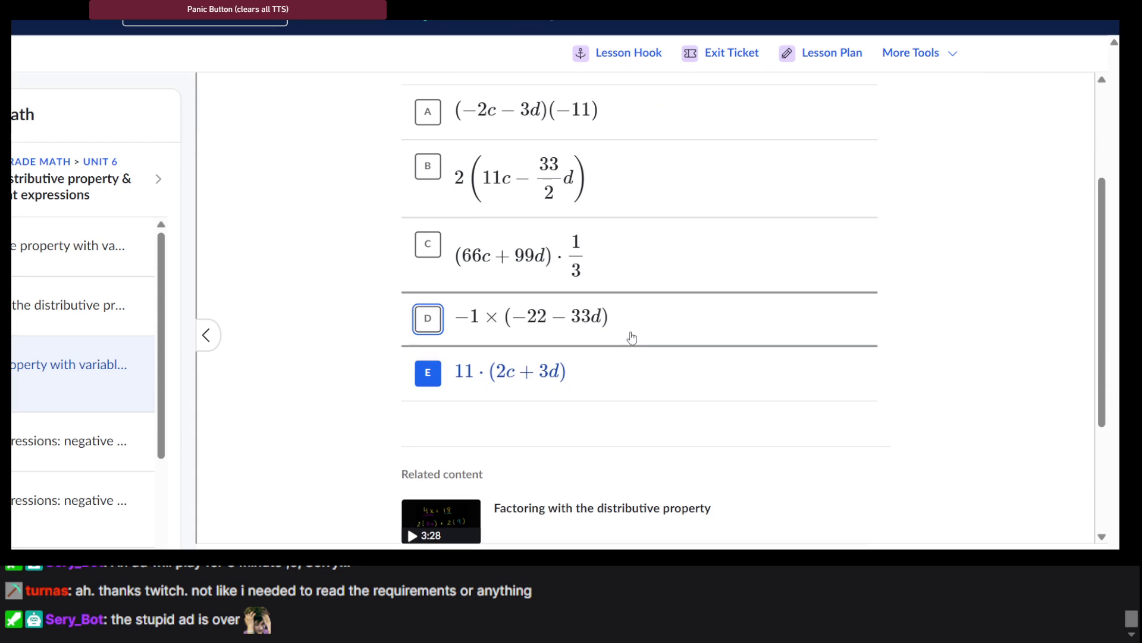
{"action": "left_click", "coordinate": [632, 338]}
{"action": "scroll", "coordinate": [632, 337], "scroll_direction": "up", "scroll_amount": 1}
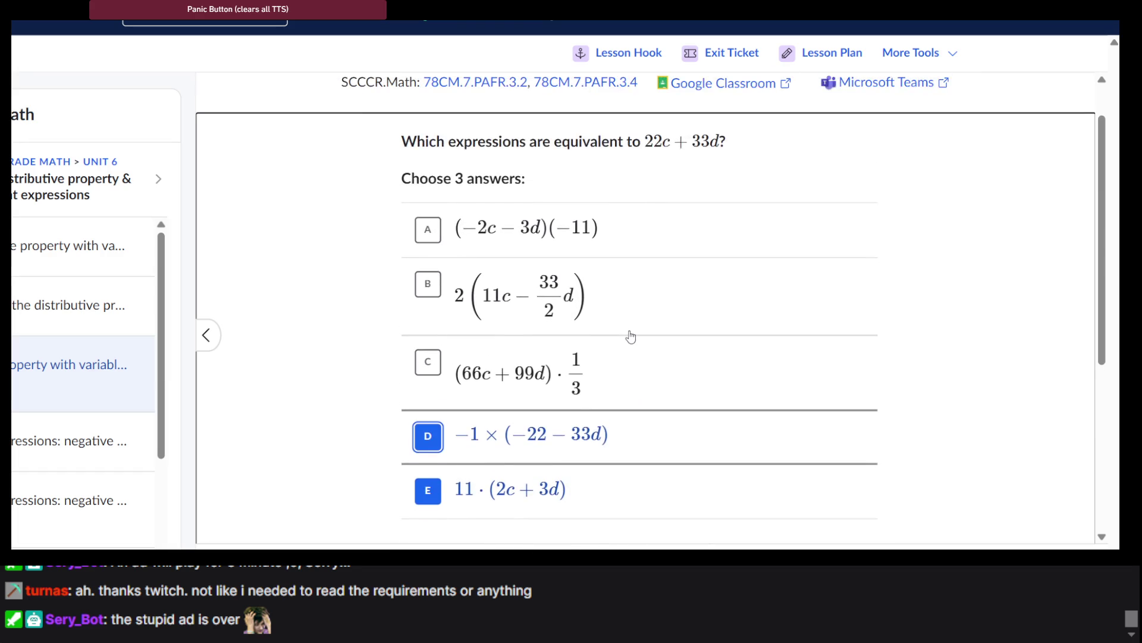
{"action": "scroll", "coordinate": [631, 337], "scroll_direction": "down", "scroll_amount": 1}
{"action": "scroll", "coordinate": [631, 336], "scroll_direction": "up", "scroll_amount": 1}
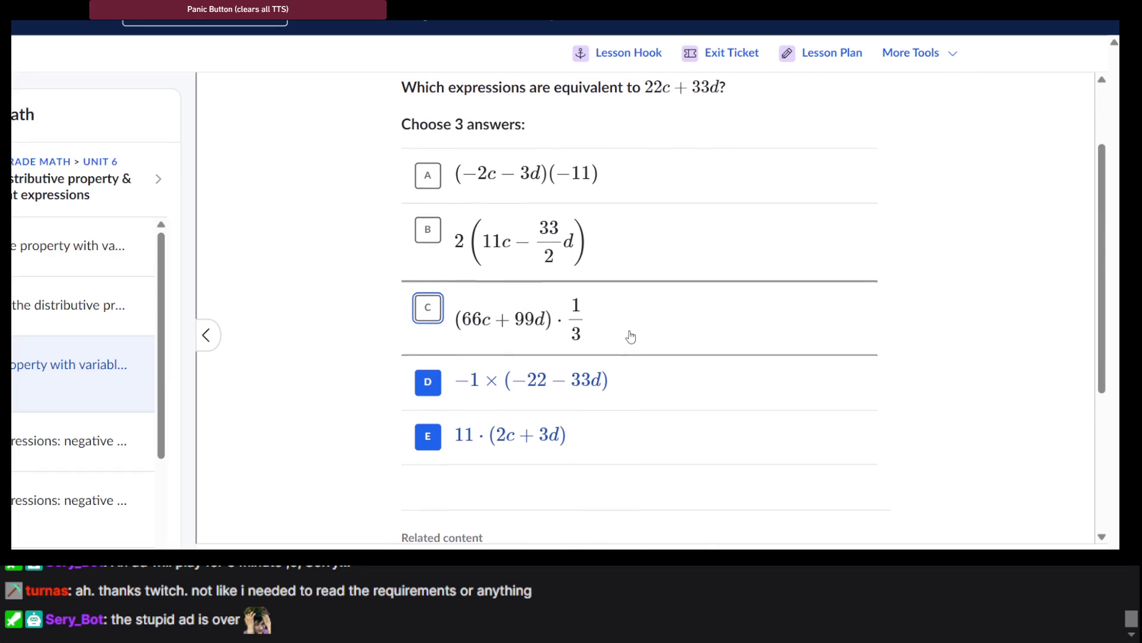
{"action": "scroll", "coordinate": [631, 334], "scroll_direction": "up", "scroll_amount": 2}
{"action": "left_click", "coordinate": [623, 420]}
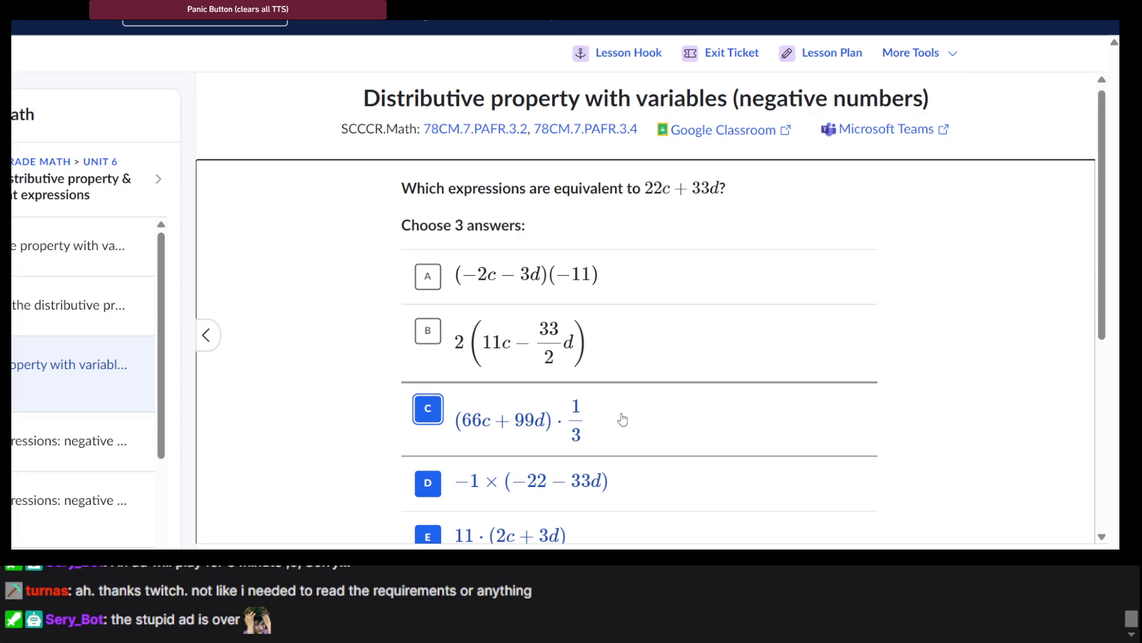
{"action": "scroll", "coordinate": [622, 419], "scroll_direction": "down", "scroll_amount": 5}
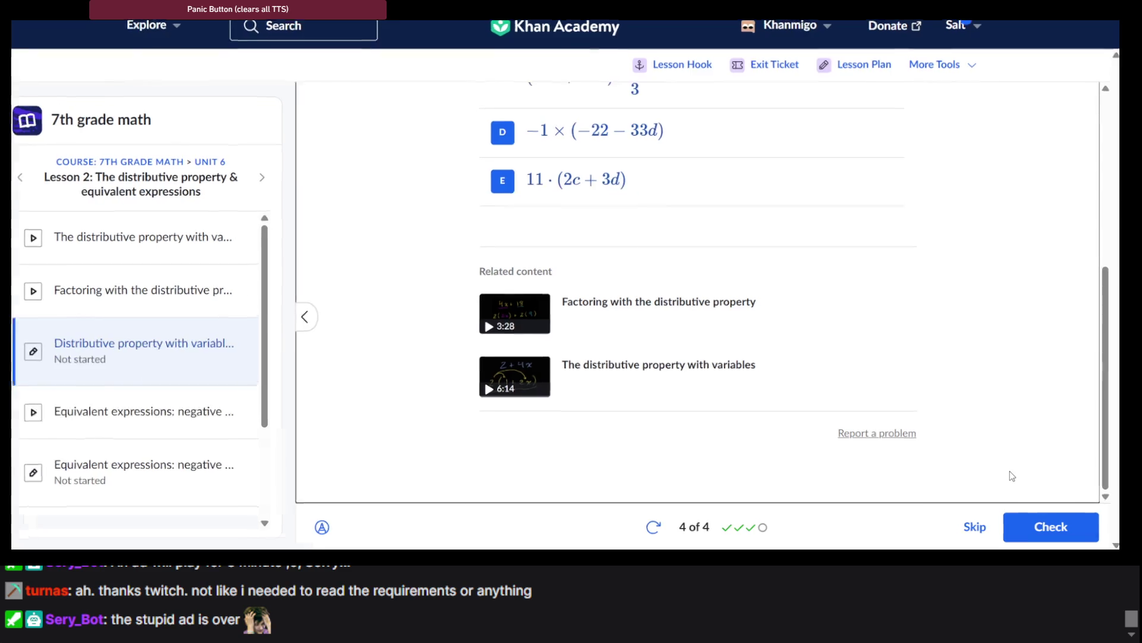
{"action": "left_click", "coordinate": [1051, 526]}
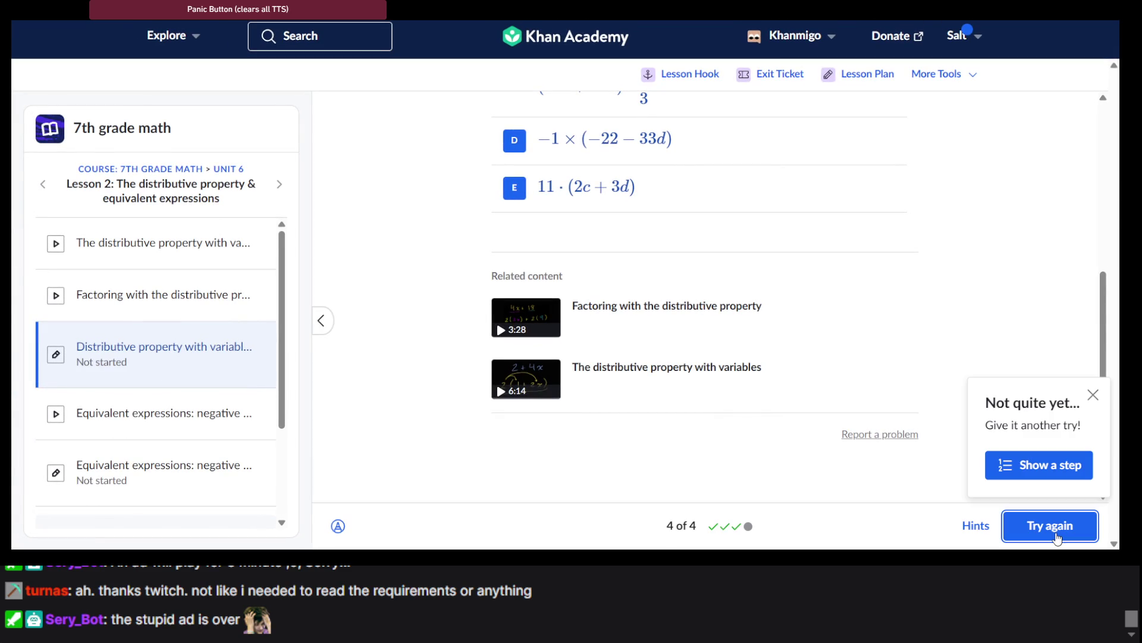
Add (−2c − 3d)(−11) to the chosen answers for 22c + 33d.
{"action": "scroll", "coordinate": [778, 331], "scroll_direction": "up", "scroll_amount": 5}
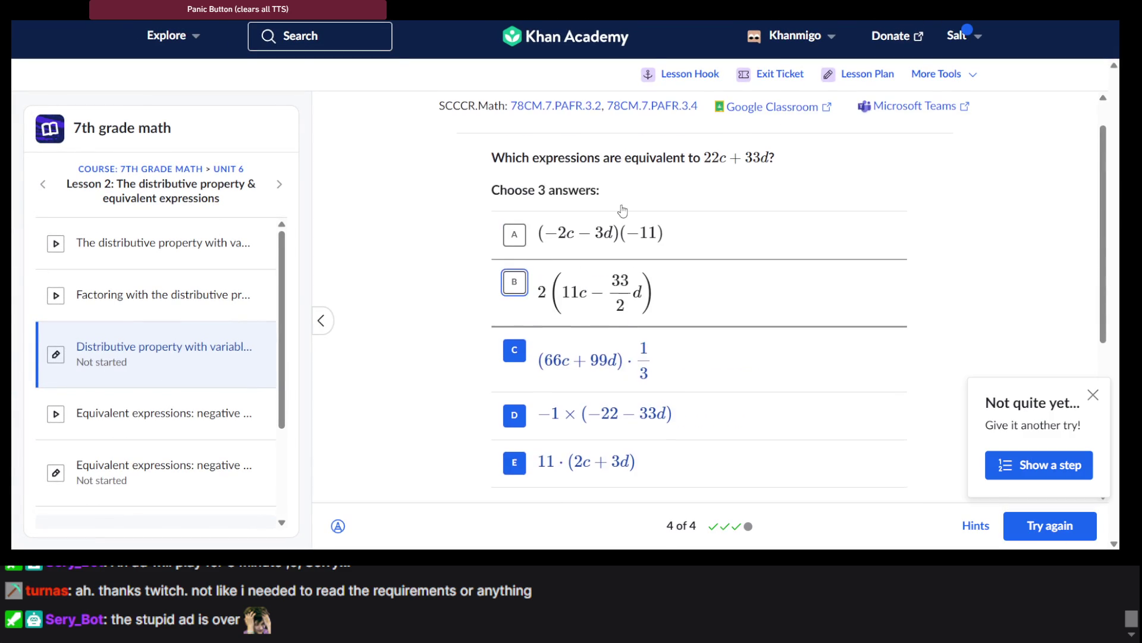
{"action": "scroll", "coordinate": [623, 209], "scroll_direction": "down", "scroll_amount": 2}
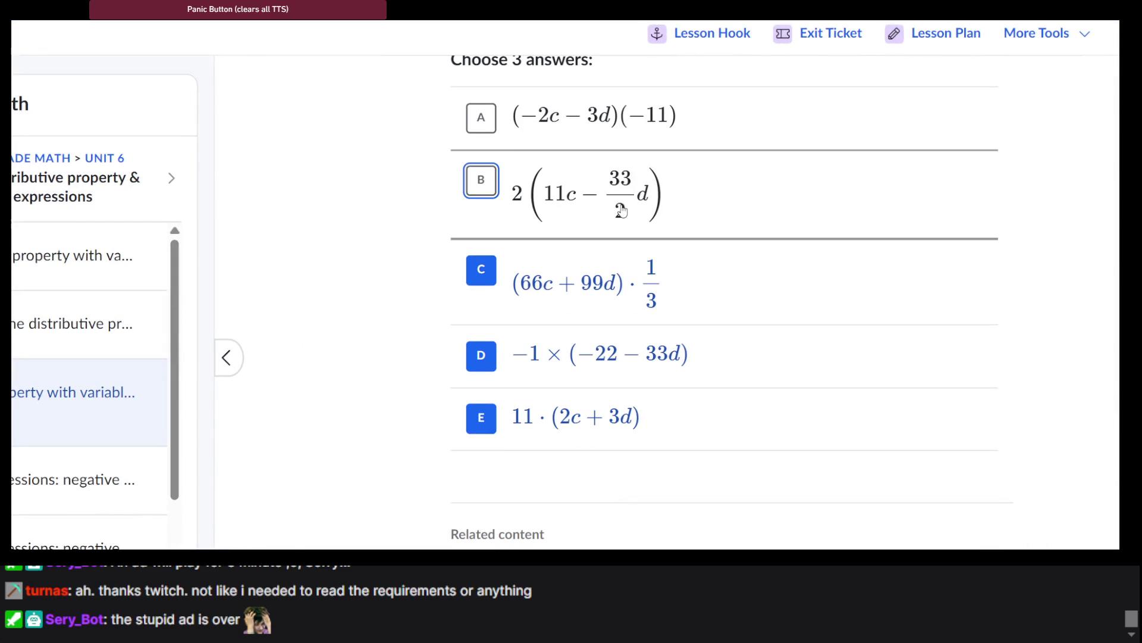
{"action": "scroll", "coordinate": [765, 296], "scroll_direction": "up", "scroll_amount": 3}
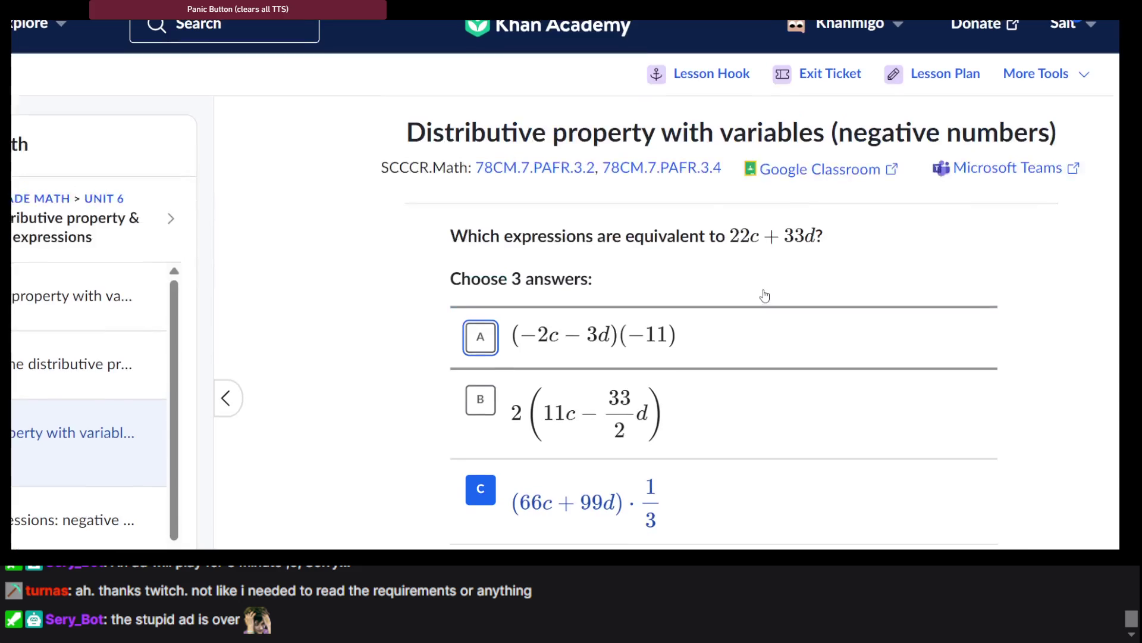
{"action": "scroll", "coordinate": [766, 295], "scroll_direction": "down", "scroll_amount": 4}
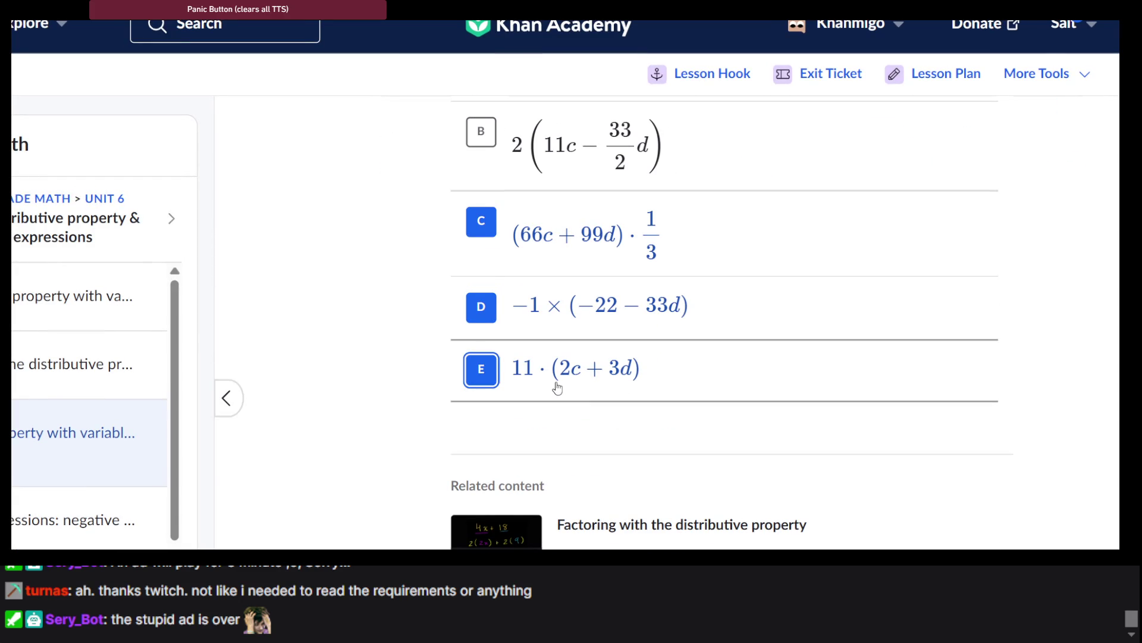
{"action": "scroll", "coordinate": [556, 384], "scroll_direction": "down", "scroll_amount": 2}
{"action": "scroll", "coordinate": [557, 388], "scroll_direction": "up", "scroll_amount": 1}
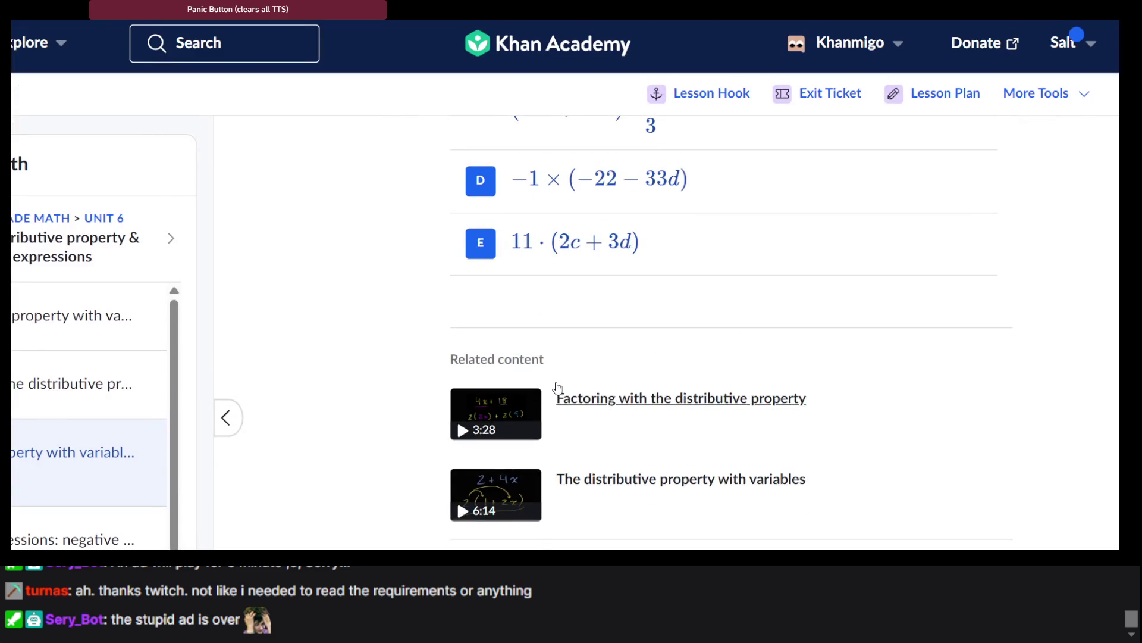
{"action": "scroll", "coordinate": [557, 388], "scroll_direction": "up", "scroll_amount": 2}
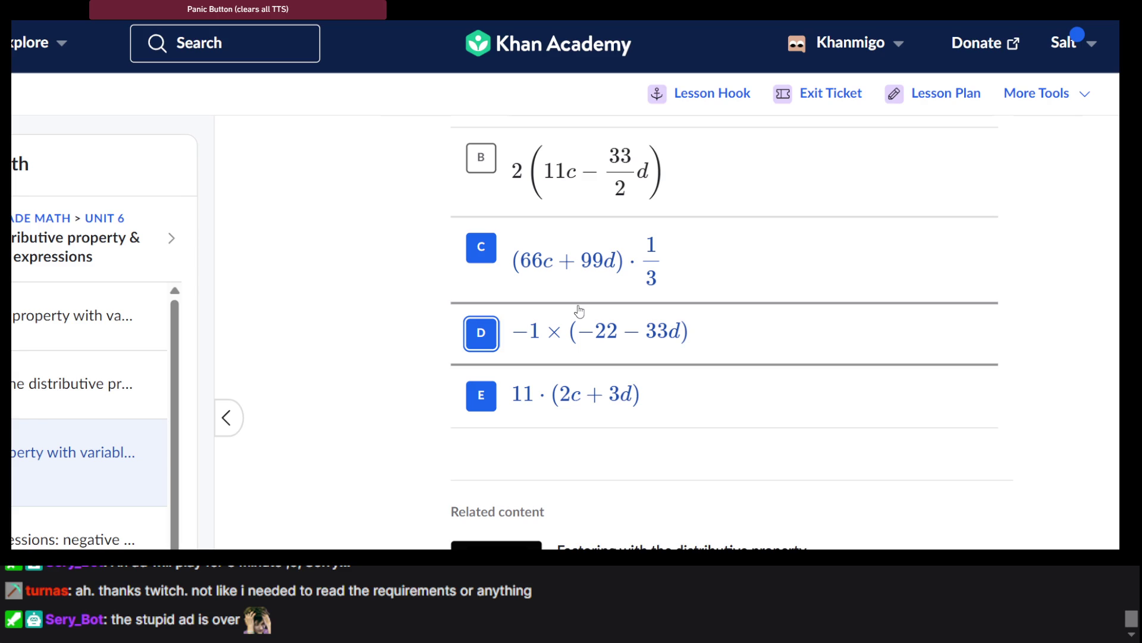
{"action": "scroll", "coordinate": [579, 310], "scroll_direction": "up", "scroll_amount": 4}
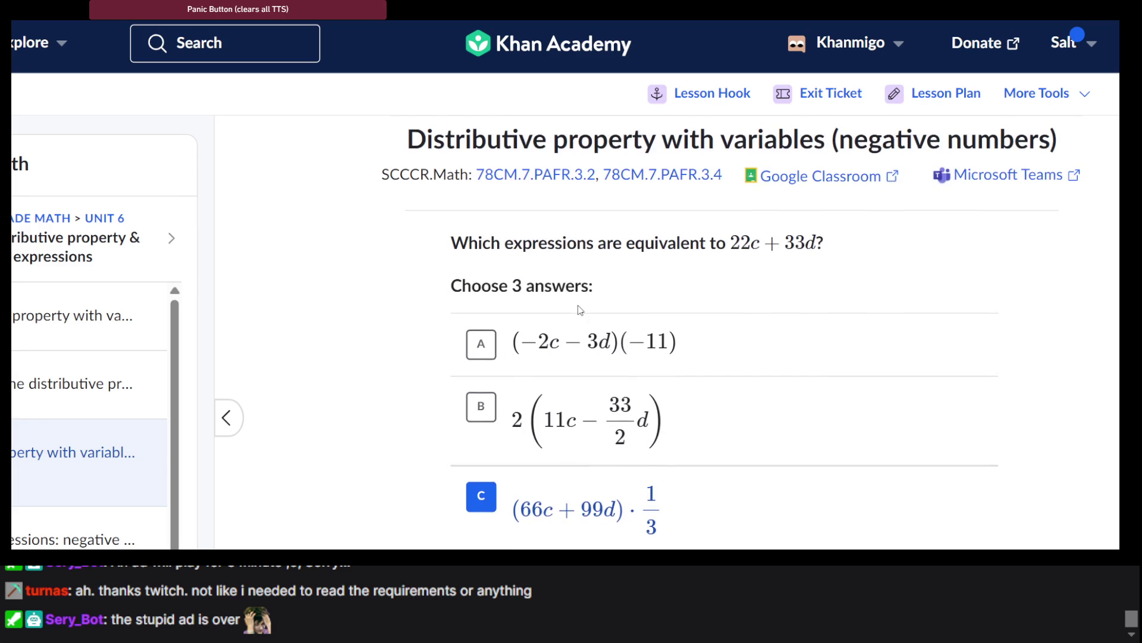
{"action": "scroll", "coordinate": [581, 310], "scroll_direction": "down", "scroll_amount": 3}
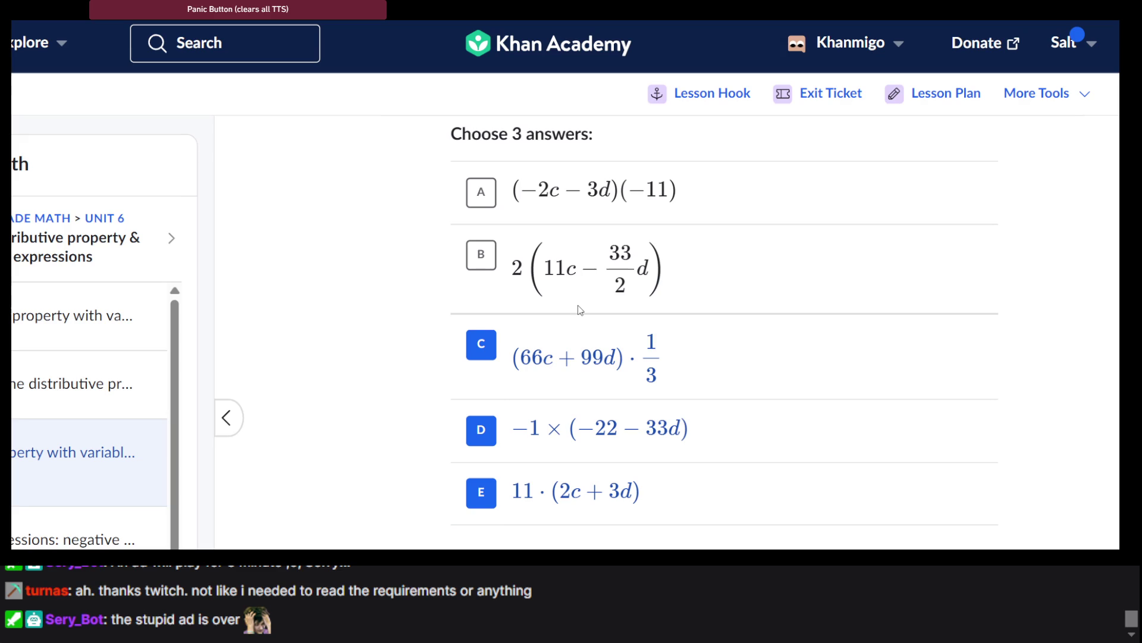
{"action": "scroll", "coordinate": [580, 310], "scroll_direction": "up", "scroll_amount": 3}
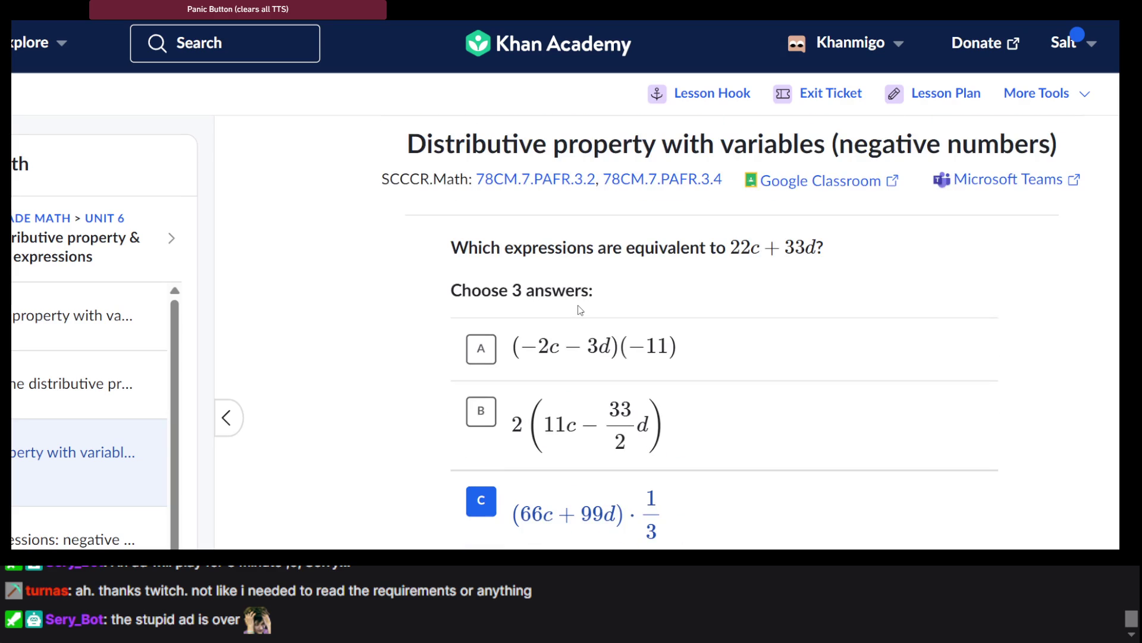
{"action": "scroll", "coordinate": [580, 310], "scroll_direction": "down", "scroll_amount": 4}
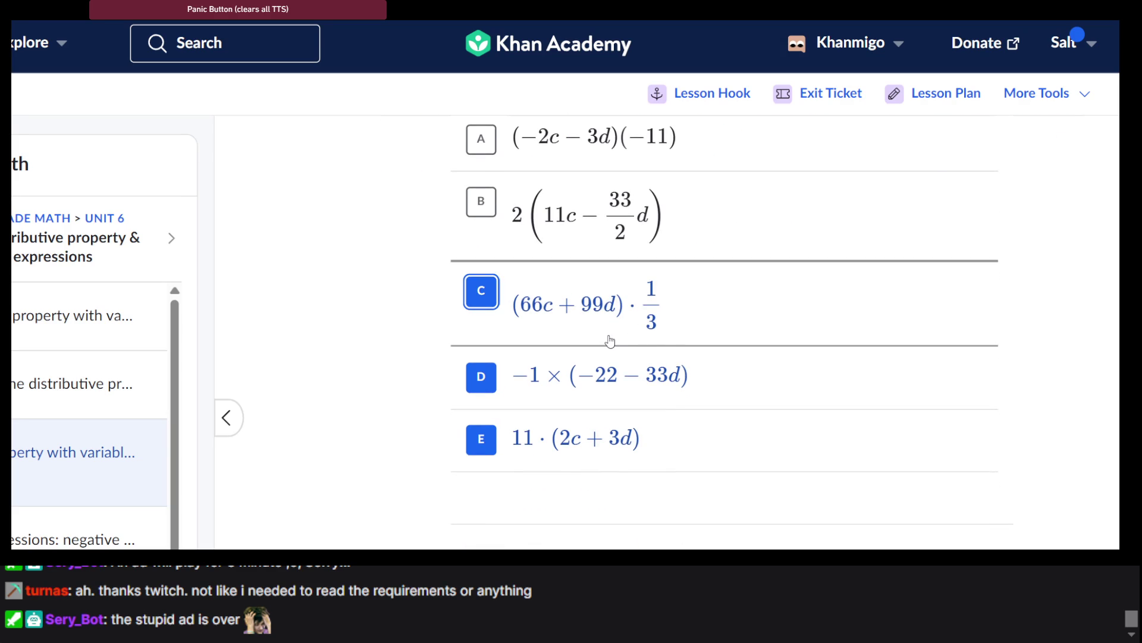
{"action": "scroll", "coordinate": [610, 340], "scroll_direction": "up", "scroll_amount": 1}
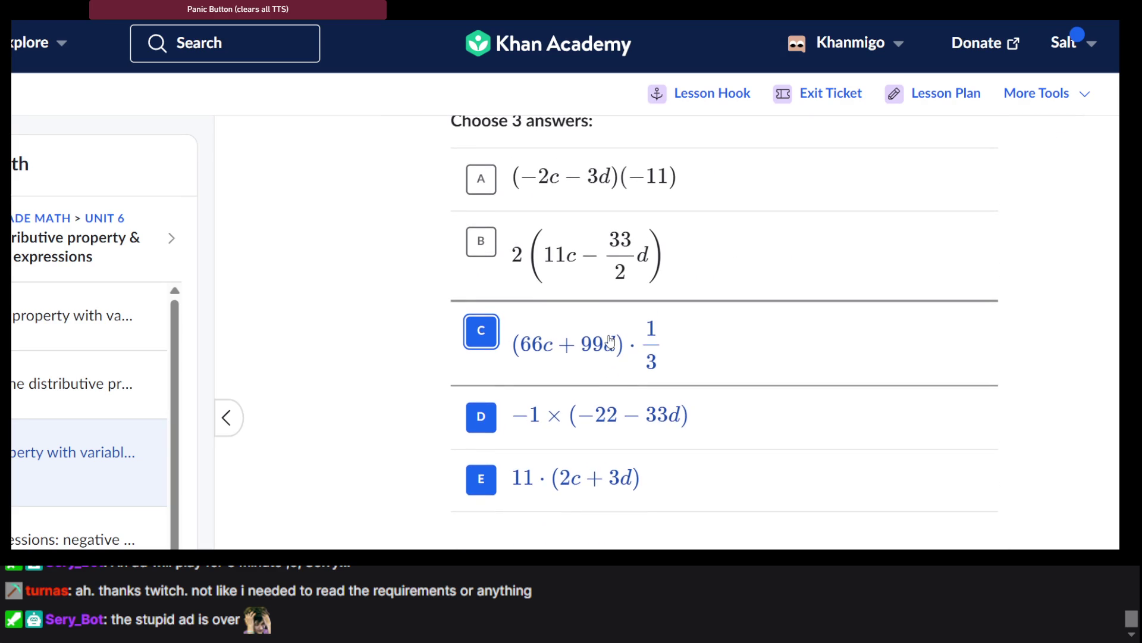
{"action": "scroll", "coordinate": [610, 340], "scroll_direction": "up", "scroll_amount": 3}
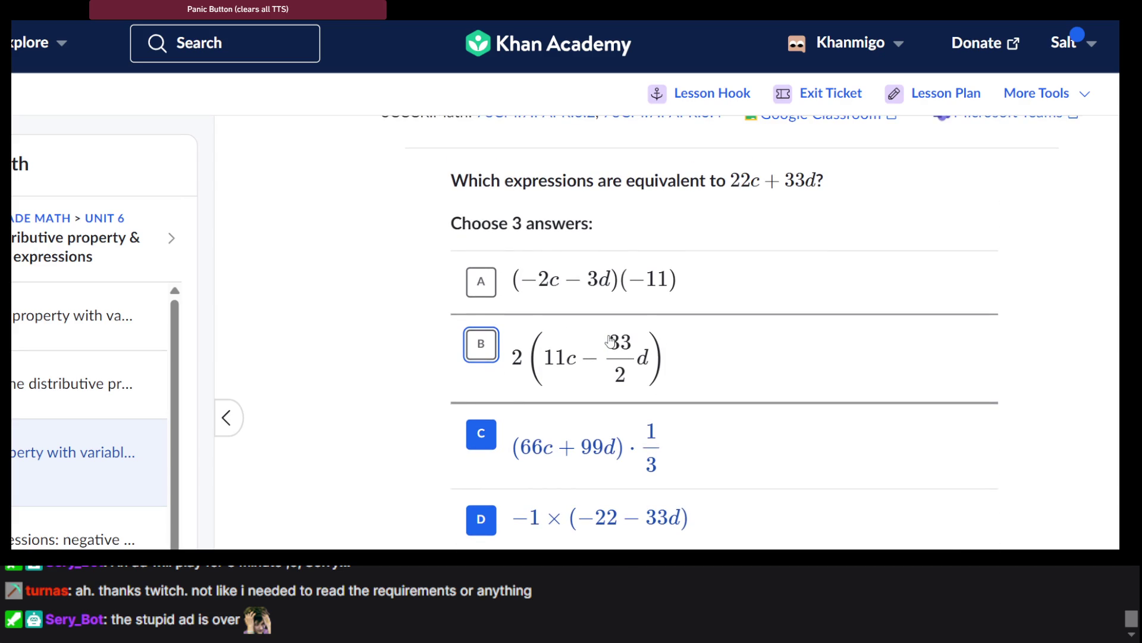
{"action": "left_click", "coordinate": [645, 278]}
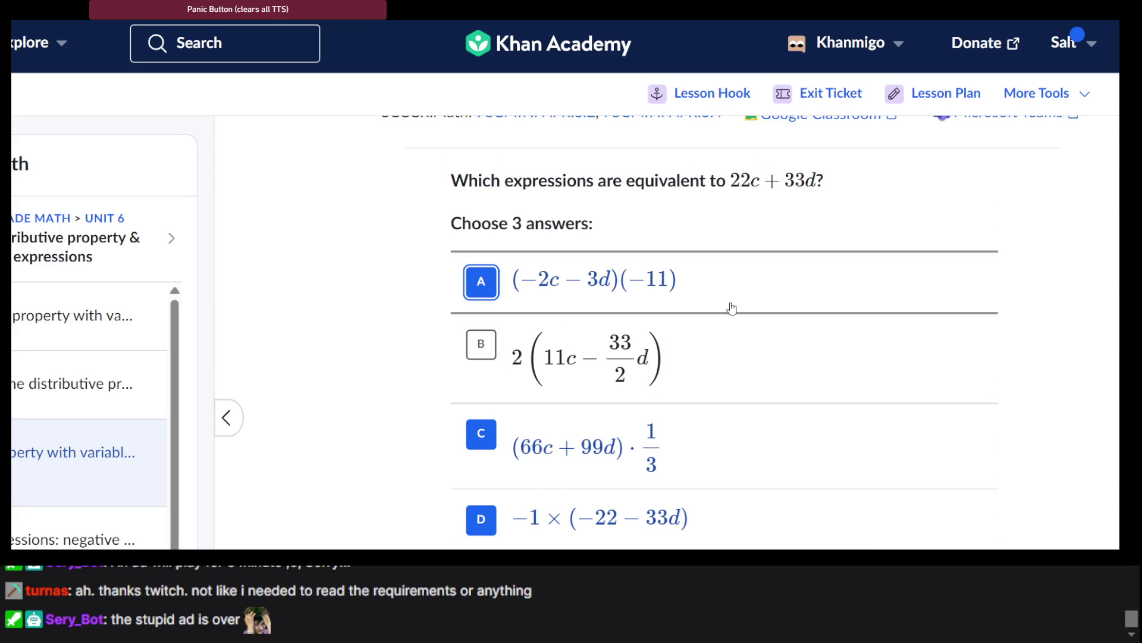
{"action": "scroll", "coordinate": [732, 308], "scroll_direction": "down", "scroll_amount": 3}
{"action": "scroll", "coordinate": [732, 307], "scroll_direction": "up", "scroll_amount": 2}
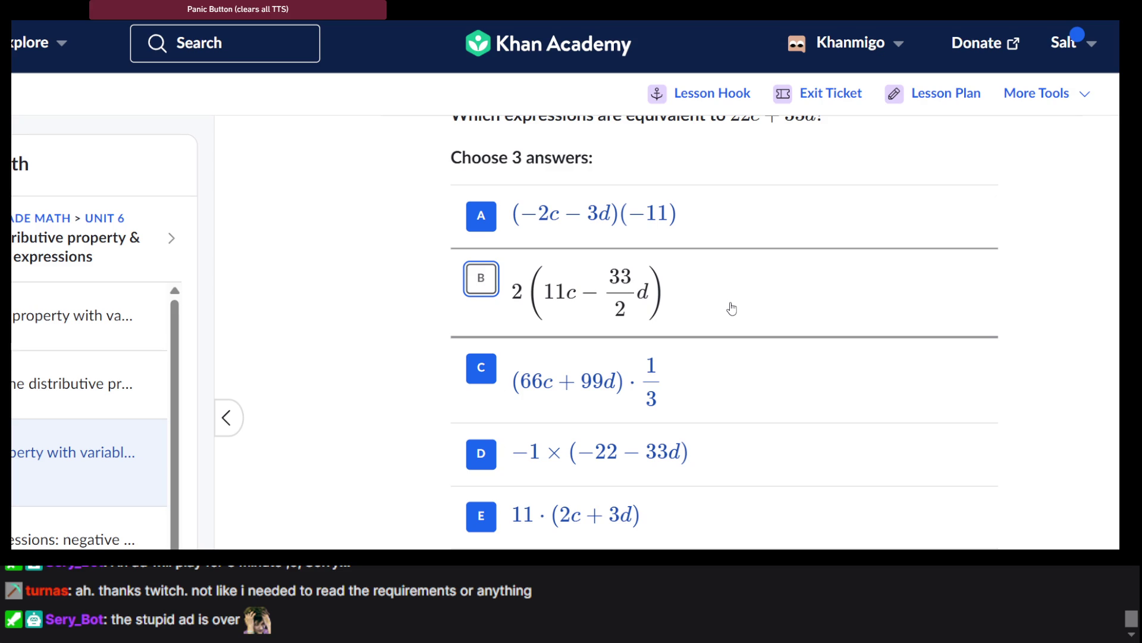
{"action": "scroll", "coordinate": [732, 308], "scroll_direction": "up", "scroll_amount": 2}
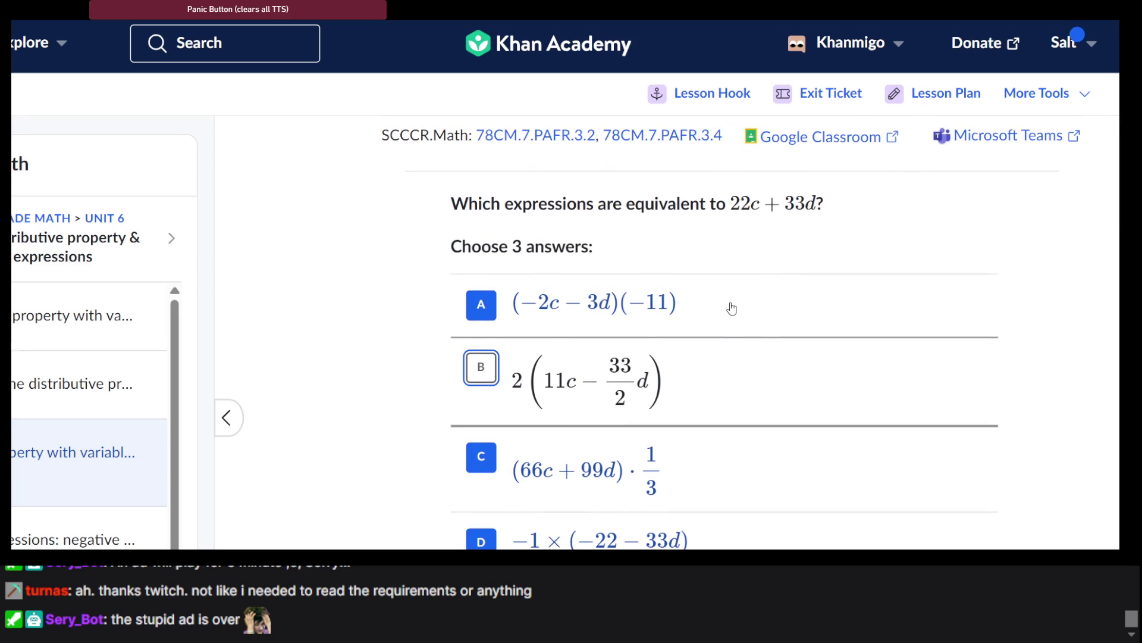
Deselect (−2c − 3d)(−11) so only choices C, D and E remain chosen.
{"action": "left_click", "coordinate": [732, 308]}
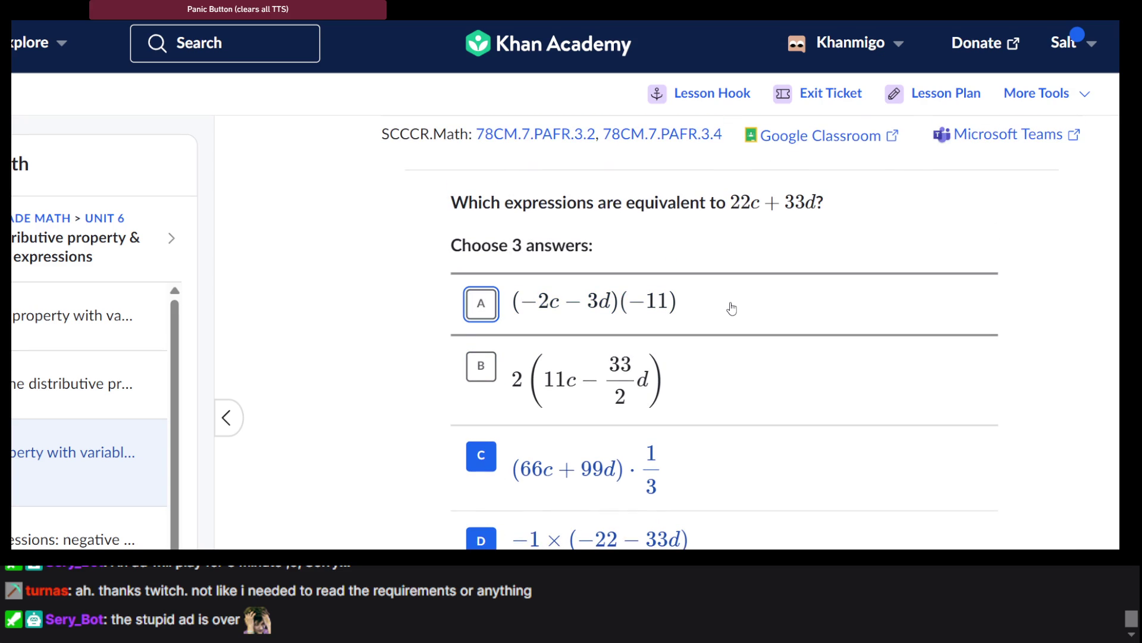
{"action": "left_click", "coordinate": [732, 308]}
{"action": "scroll", "coordinate": [732, 308], "scroll_direction": "down", "scroll_amount": 3}
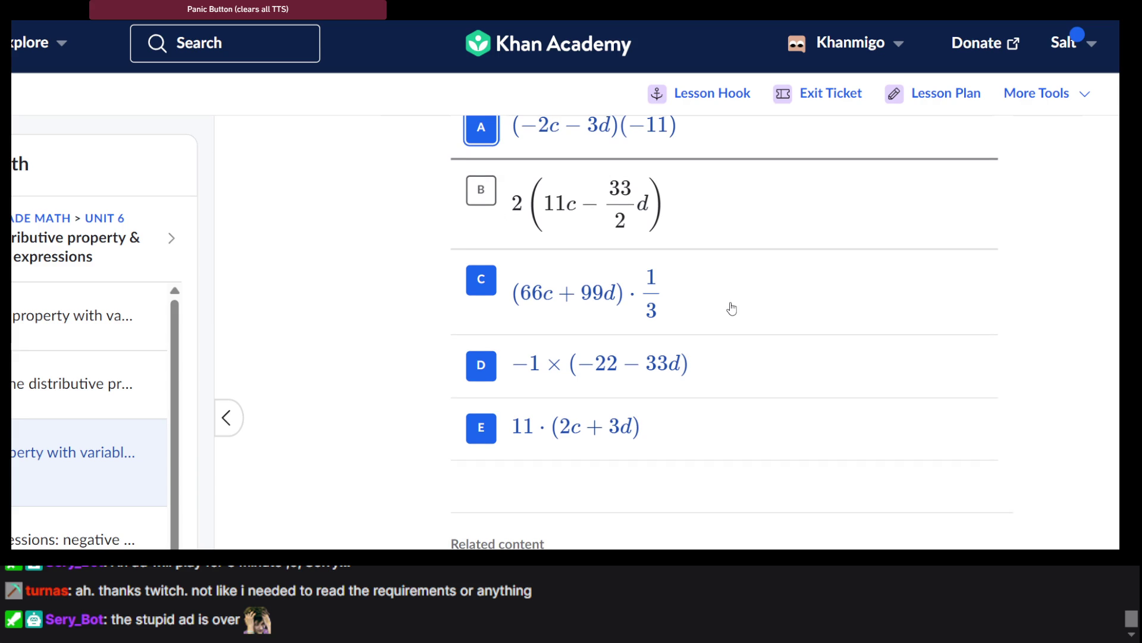
{"action": "scroll", "coordinate": [732, 308], "scroll_direction": "up", "scroll_amount": 4}
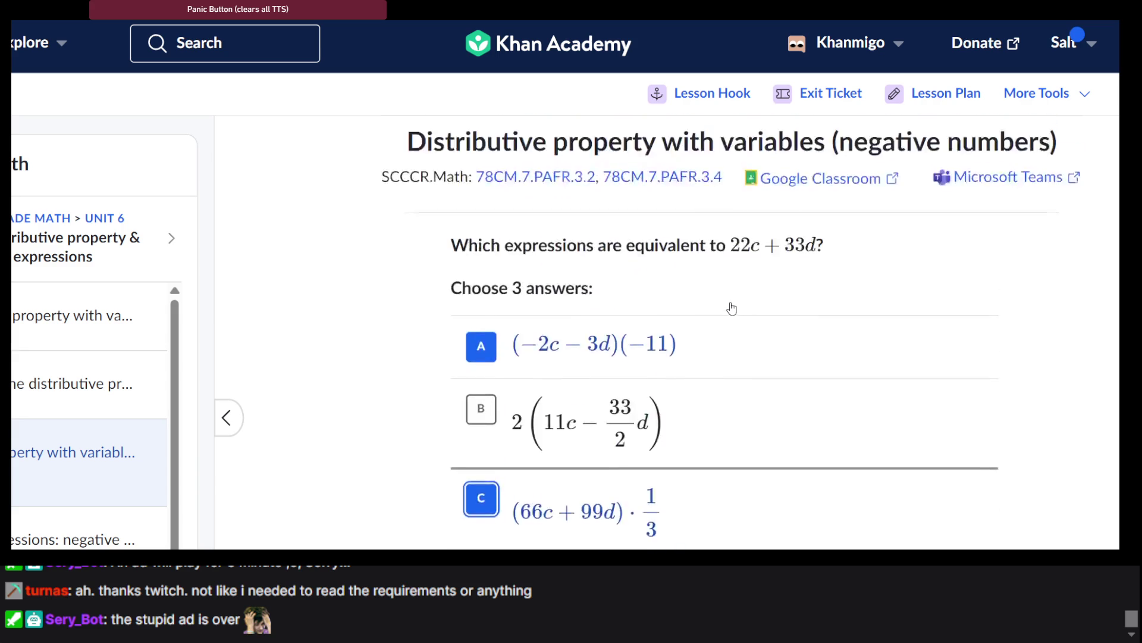
{"action": "scroll", "coordinate": [732, 308], "scroll_direction": "down", "scroll_amount": 5}
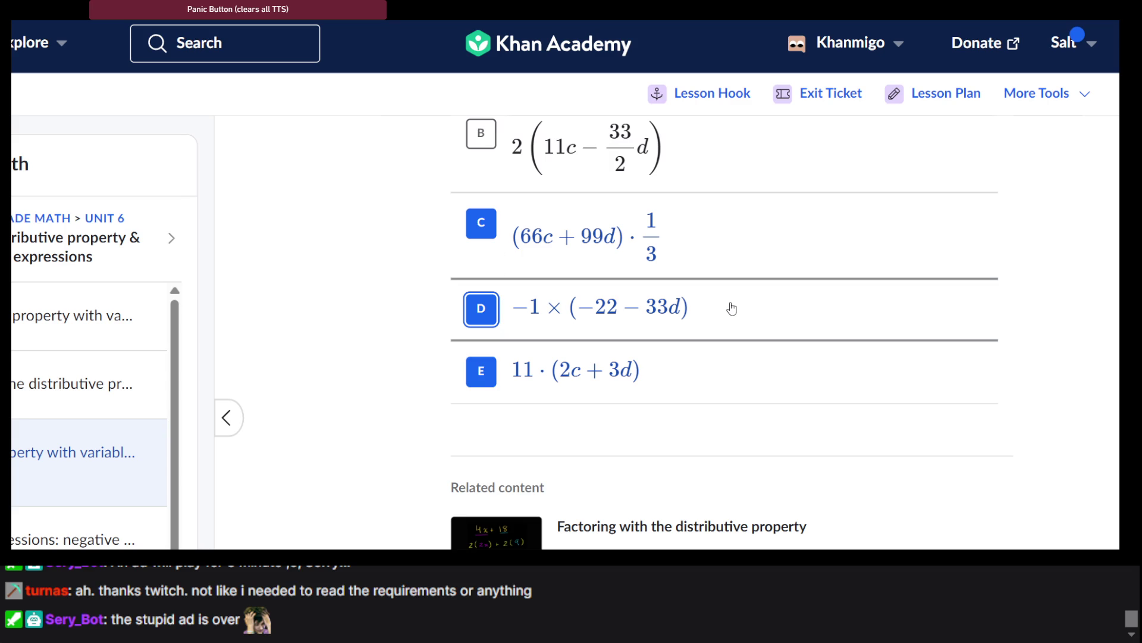
{"action": "scroll", "coordinate": [732, 307], "scroll_direction": "up", "scroll_amount": 5}
{"action": "scroll", "coordinate": [732, 308], "scroll_direction": "down", "scroll_amount": 7}
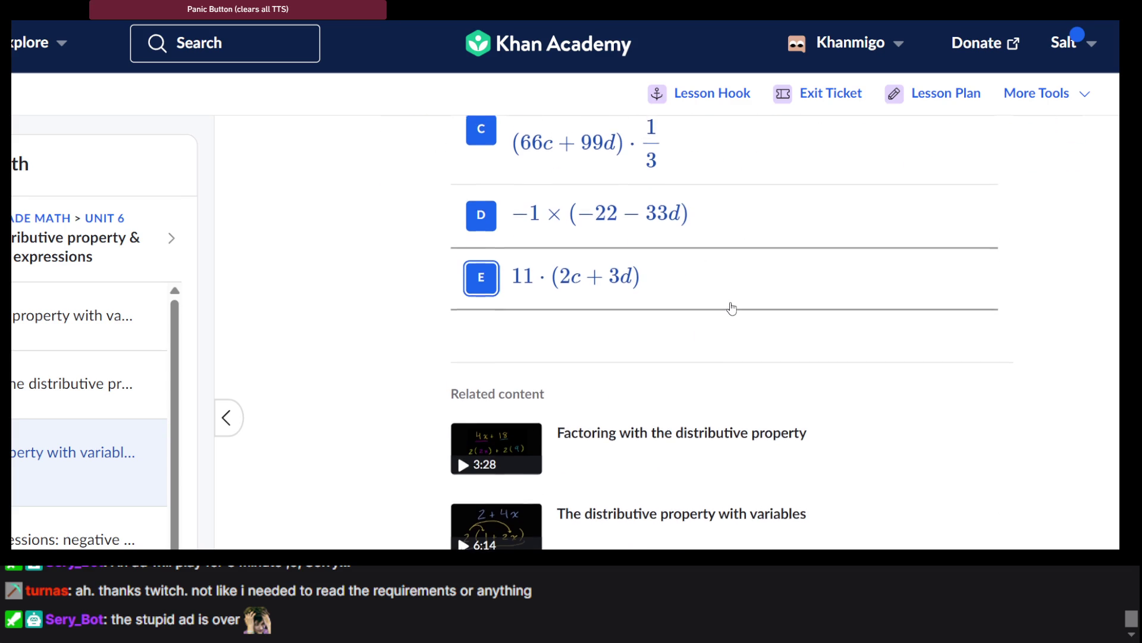
{"action": "scroll", "coordinate": [732, 307], "scroll_direction": "up", "scroll_amount": 5}
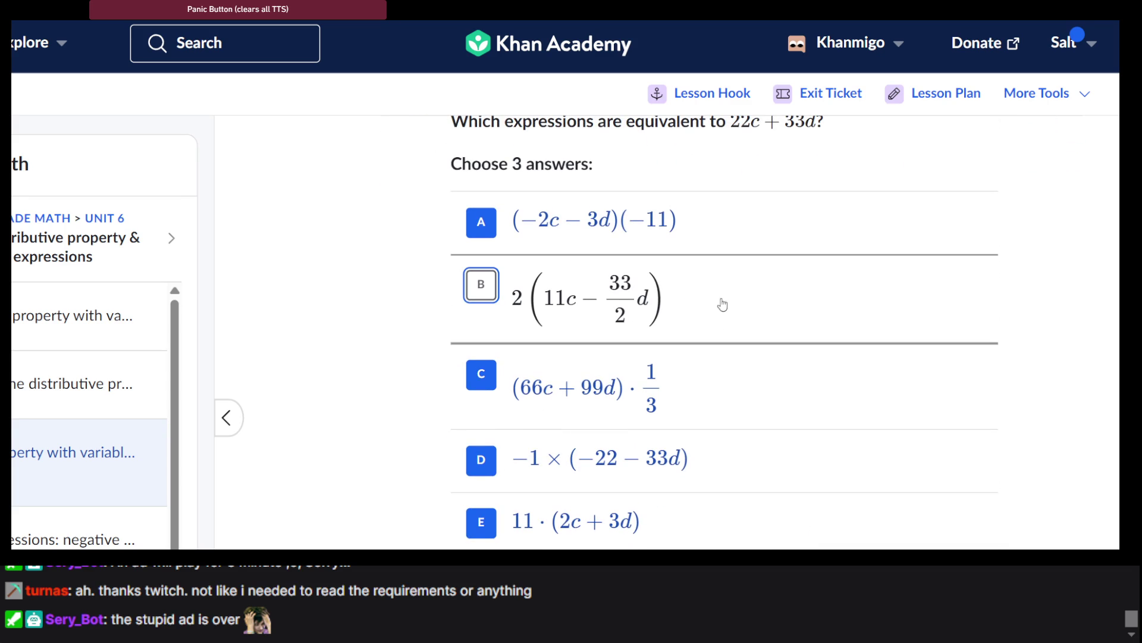
{"action": "left_click", "coordinate": [640, 200]}
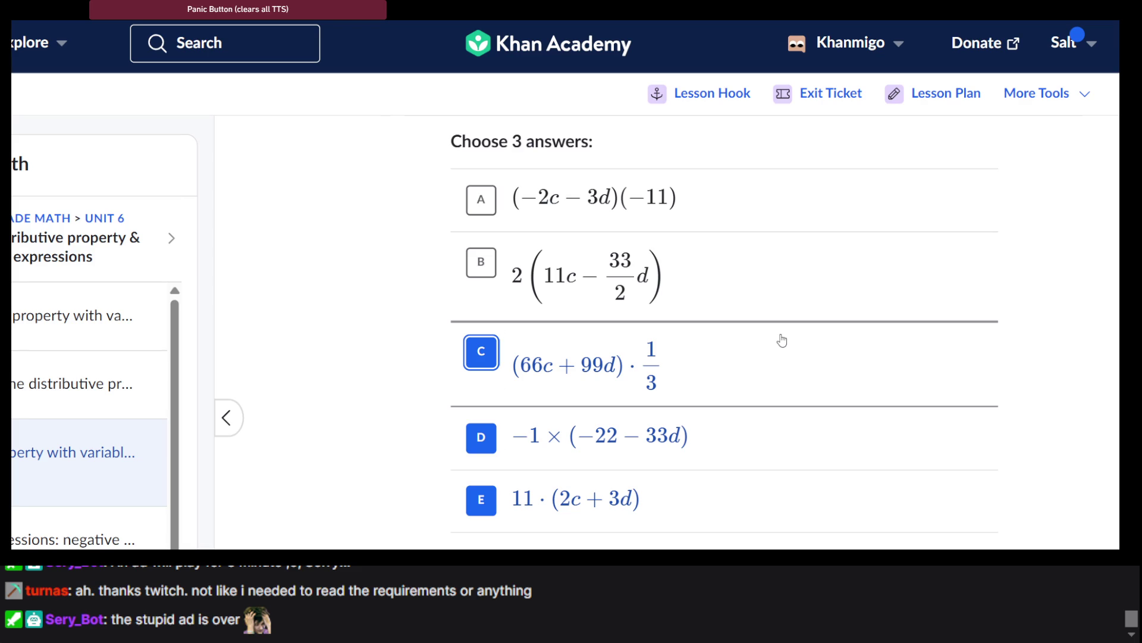
{"action": "scroll", "coordinate": [782, 341], "scroll_direction": "up", "scroll_amount": 1}
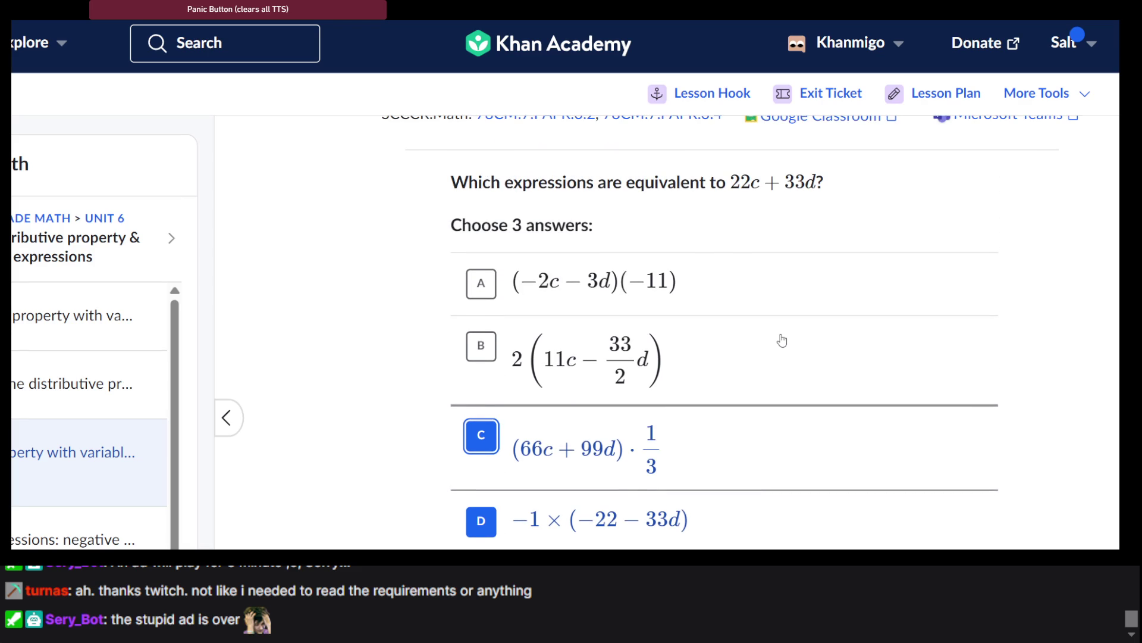
{"action": "scroll", "coordinate": [782, 341], "scroll_direction": "down", "scroll_amount": 1}
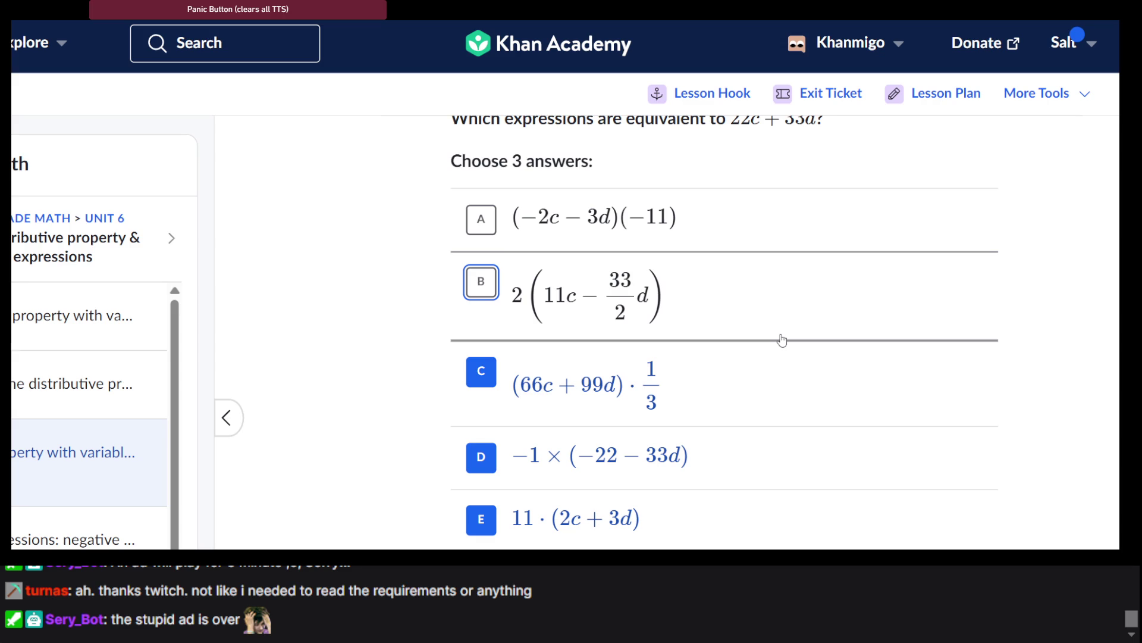
{"action": "scroll", "coordinate": [782, 340], "scroll_direction": "up", "scroll_amount": 2}
{"action": "scroll", "coordinate": [781, 341], "scroll_direction": "down", "scroll_amount": 5}
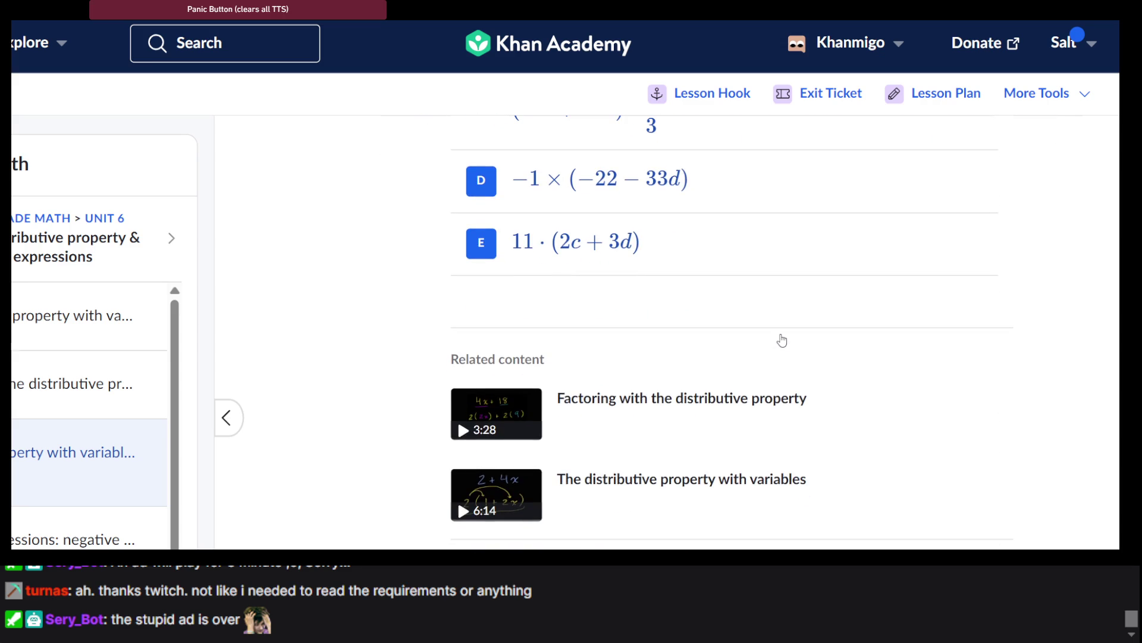
{"action": "left_click", "coordinate": [905, 208]}
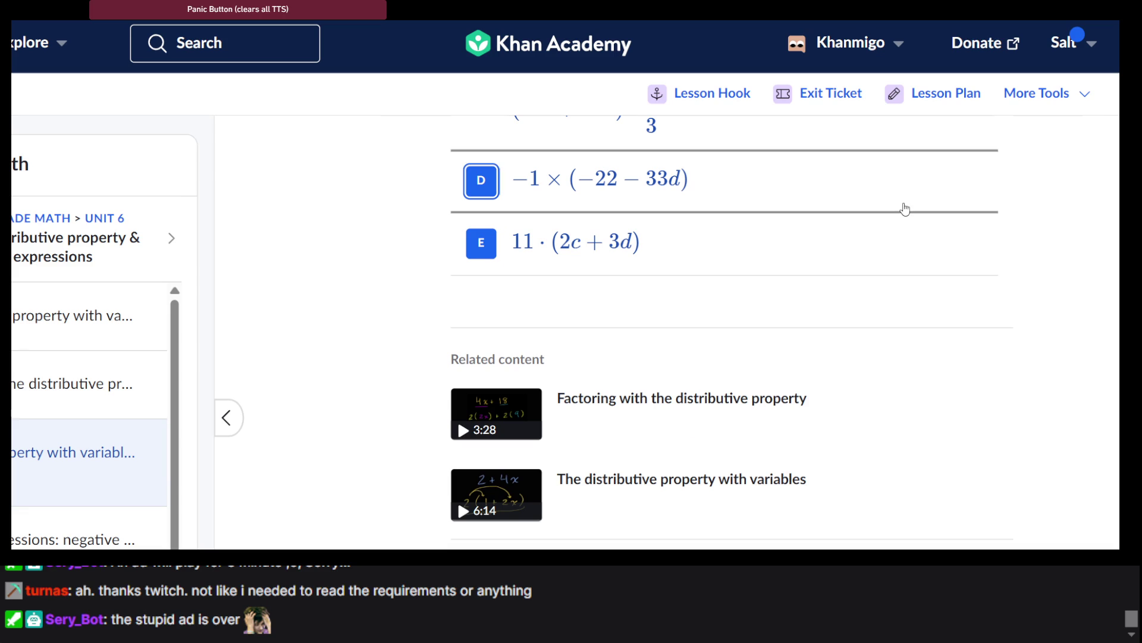
{"action": "scroll", "coordinate": [816, 518], "scroll_direction": "up", "scroll_amount": 5}
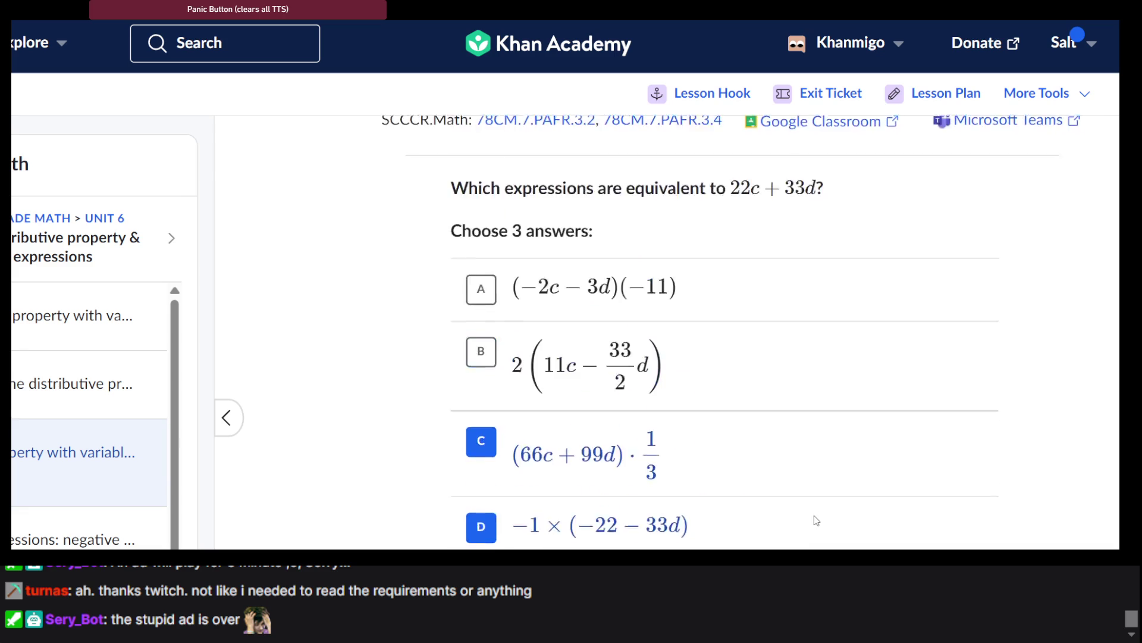
{"action": "scroll", "coordinate": [859, 466], "scroll_direction": "down", "scroll_amount": 5}
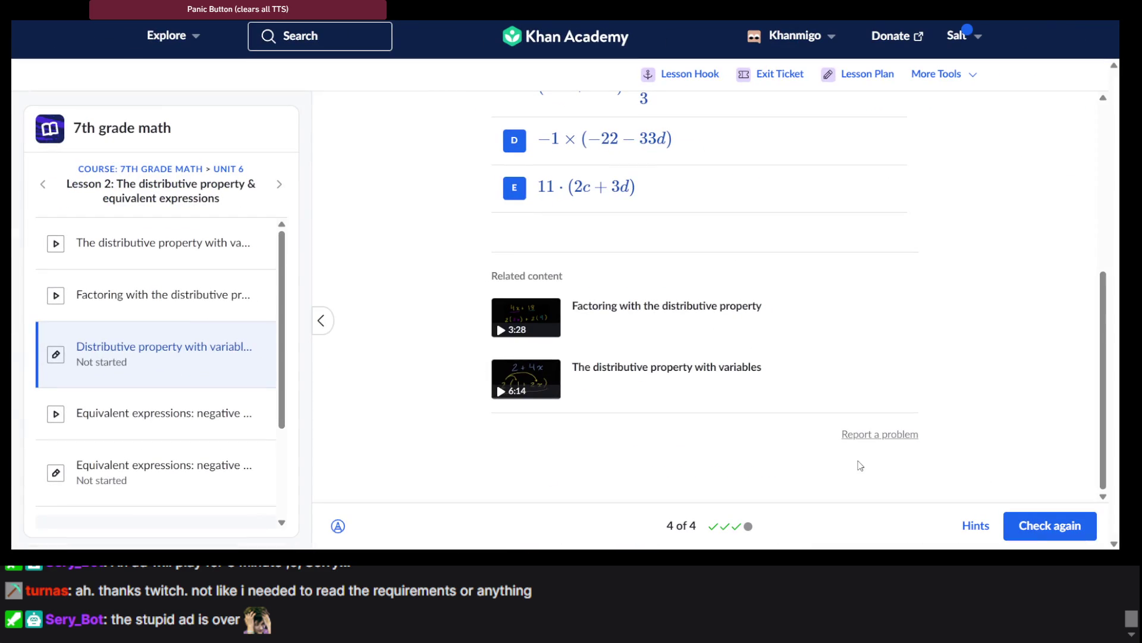
{"action": "left_click", "coordinate": [975, 526]}
{"action": "scroll", "coordinate": [881, 422], "scroll_direction": "up", "scroll_amount": 2}
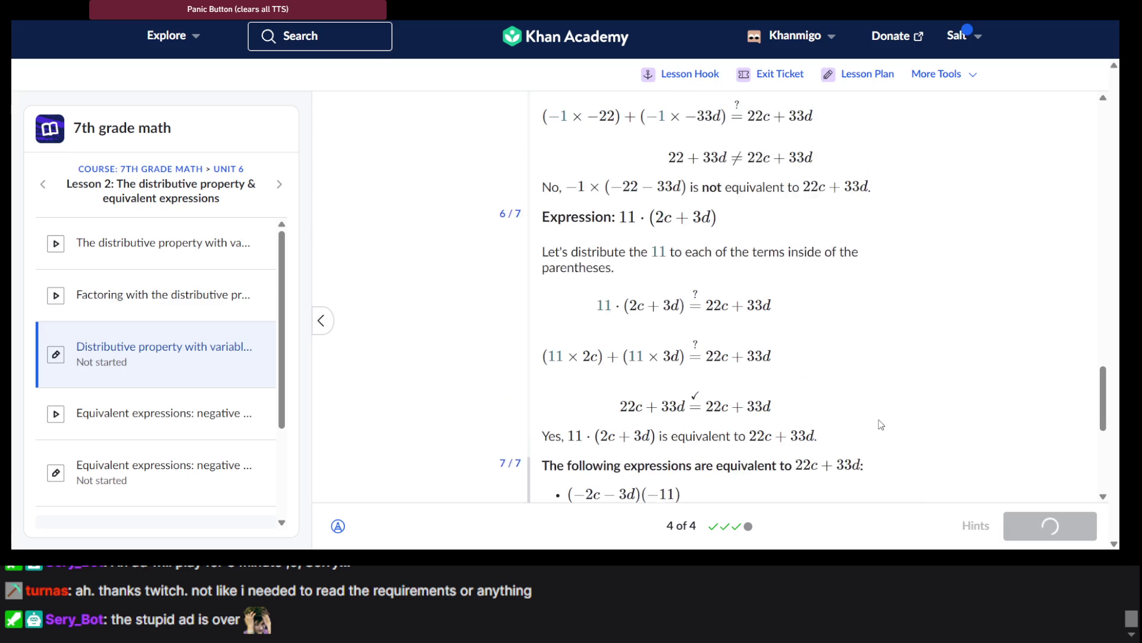
{"action": "scroll", "coordinate": [881, 424], "scroll_direction": "up", "scroll_amount": 10}
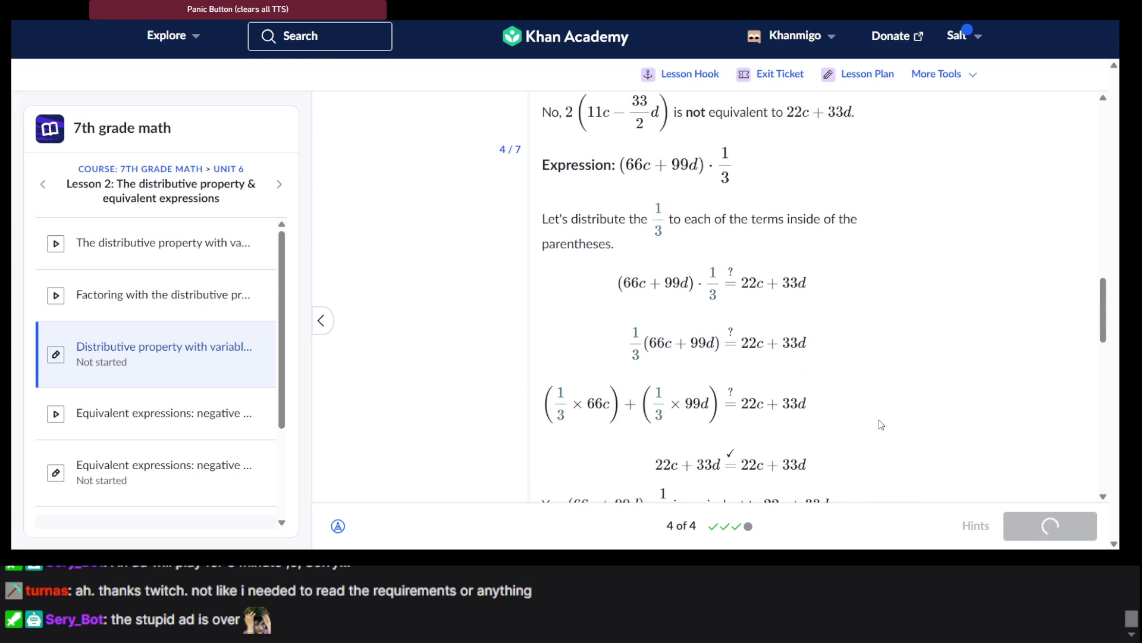
{"action": "scroll", "coordinate": [881, 424], "scroll_direction": "down", "scroll_amount": 4}
{"action": "scroll", "coordinate": [881, 424], "scroll_direction": "up", "scroll_amount": 9}
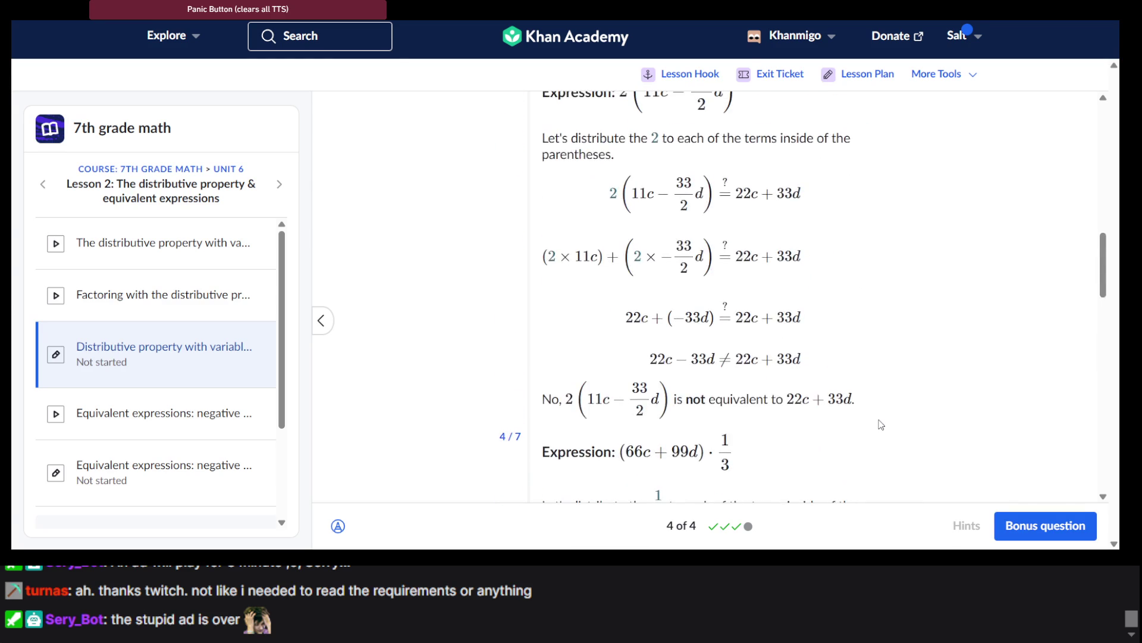
{"action": "scroll", "coordinate": [882, 424], "scroll_direction": "up", "scroll_amount": 5}
{"action": "scroll", "coordinate": [881, 424], "scroll_direction": "up", "scroll_amount": 4}
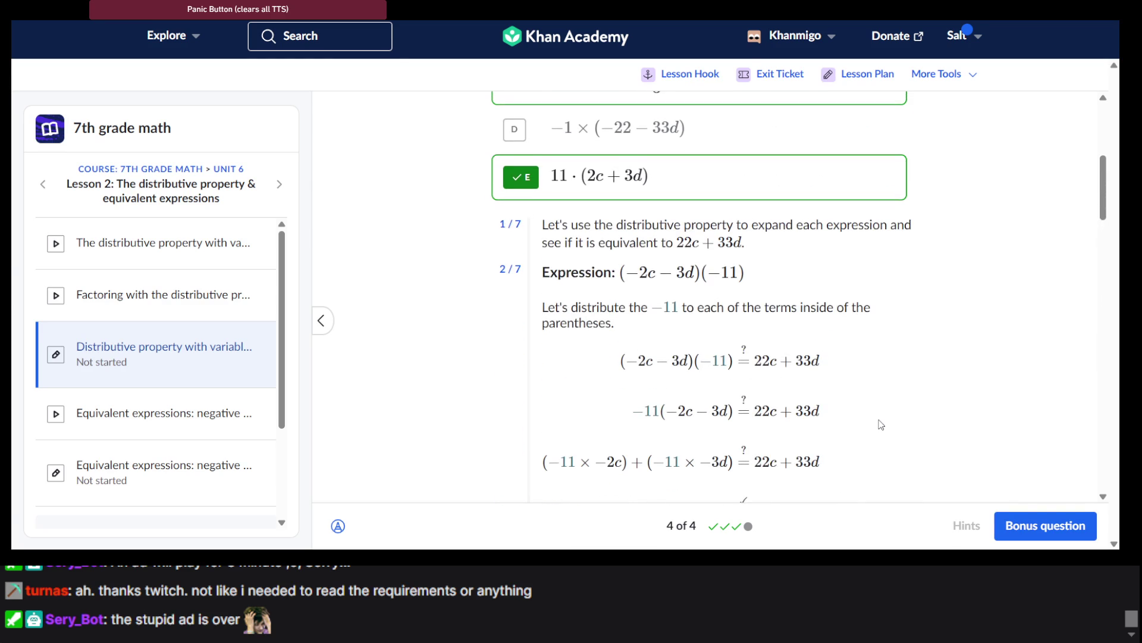
{"action": "scroll", "coordinate": [881, 424], "scroll_direction": "down", "scroll_amount": 3}
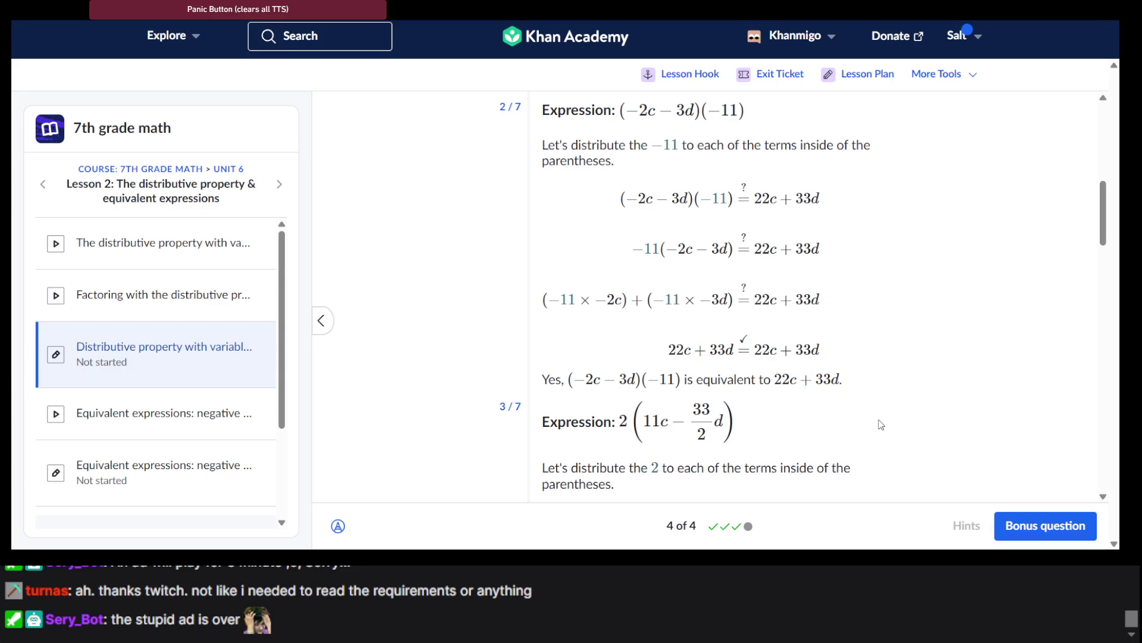
{"action": "scroll", "coordinate": [881, 424], "scroll_direction": "up", "scroll_amount": 1}
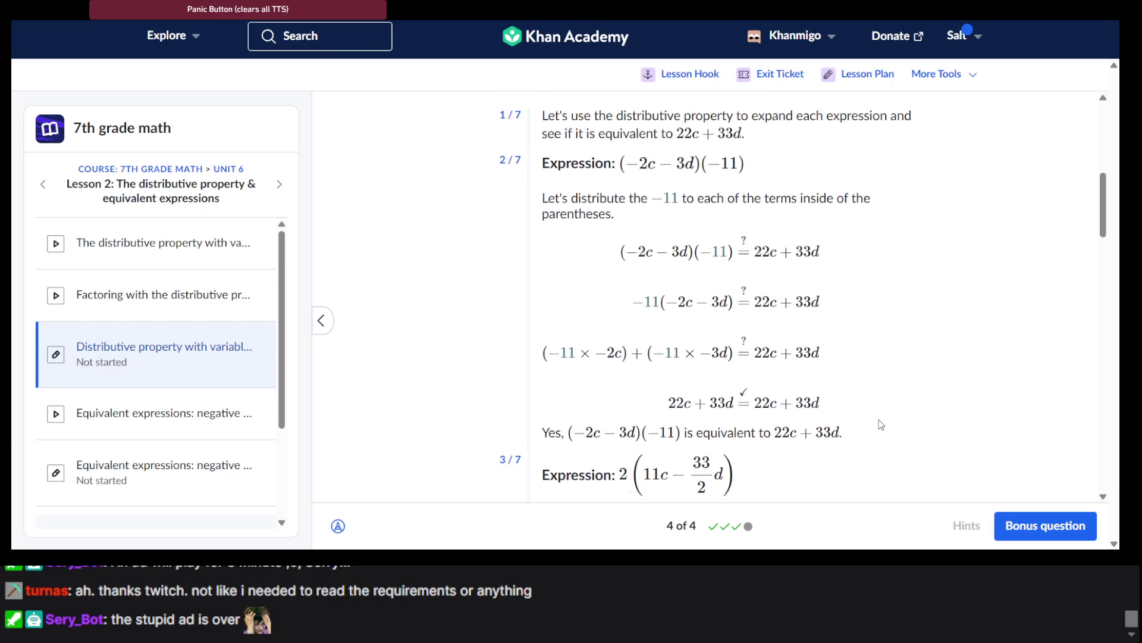
{"action": "scroll", "coordinate": [882, 424], "scroll_direction": "up", "scroll_amount": 2}
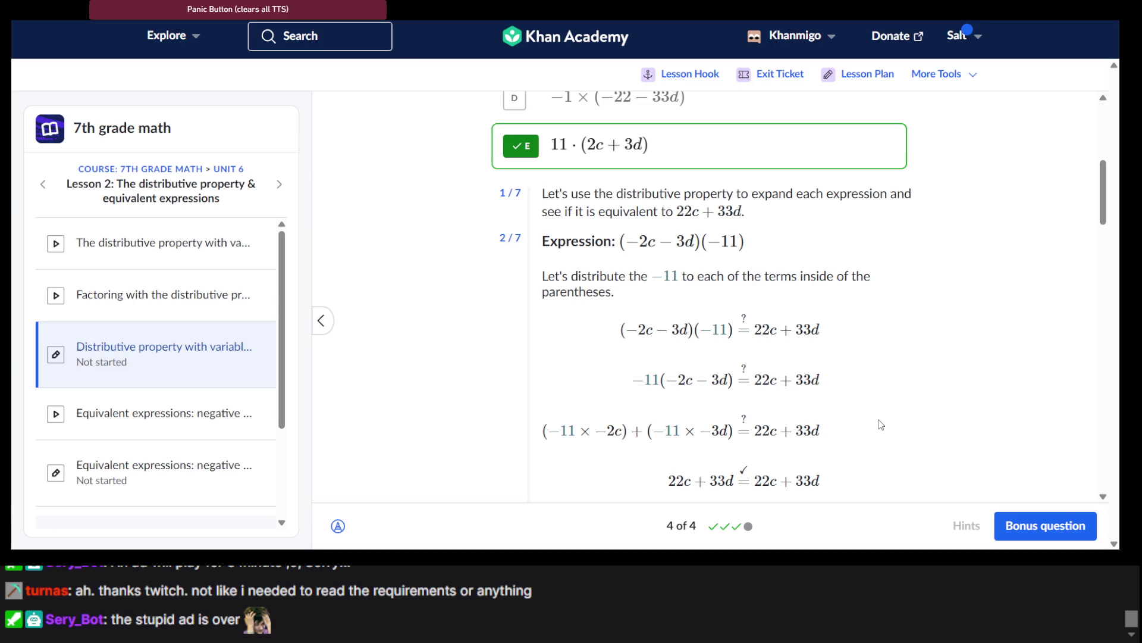
{"action": "scroll", "coordinate": [881, 424], "scroll_direction": "up", "scroll_amount": 5}
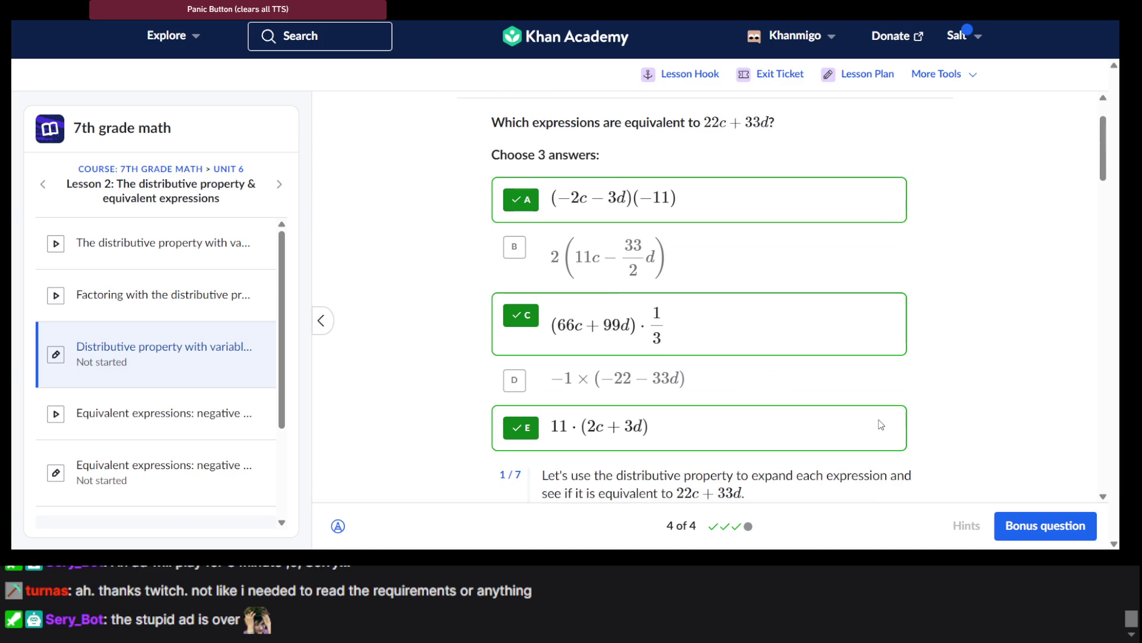
{"action": "scroll", "coordinate": [882, 425], "scroll_direction": "down", "scroll_amount": 4}
{"action": "scroll", "coordinate": [881, 424], "scroll_direction": "up", "scroll_amount": 2}
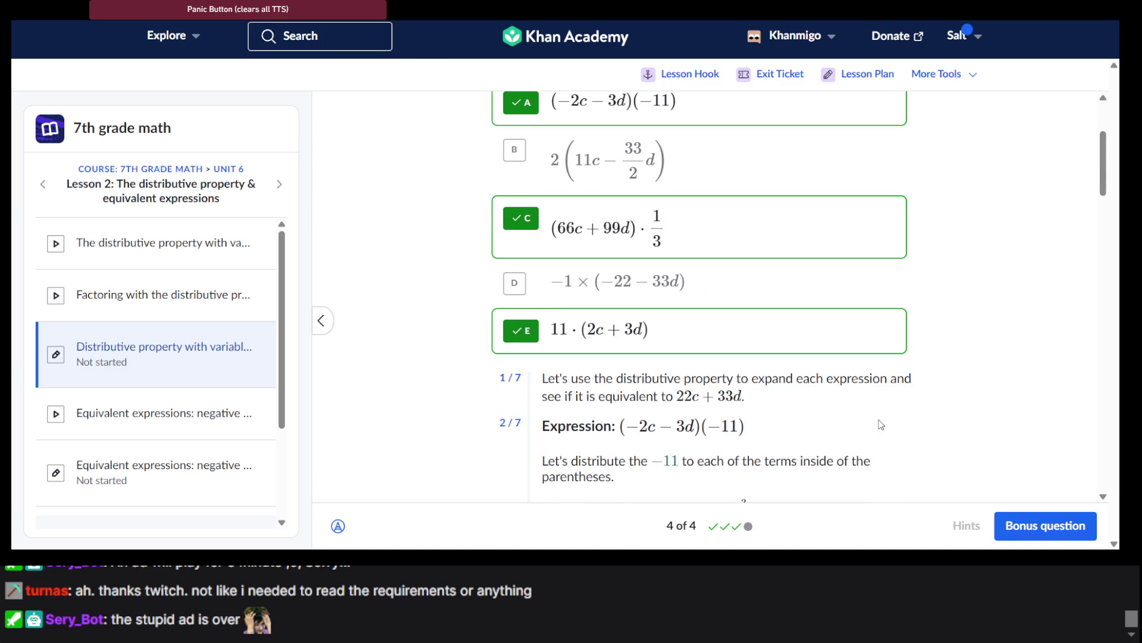
{"action": "scroll", "coordinate": [882, 424], "scroll_direction": "up", "scroll_amount": 1}
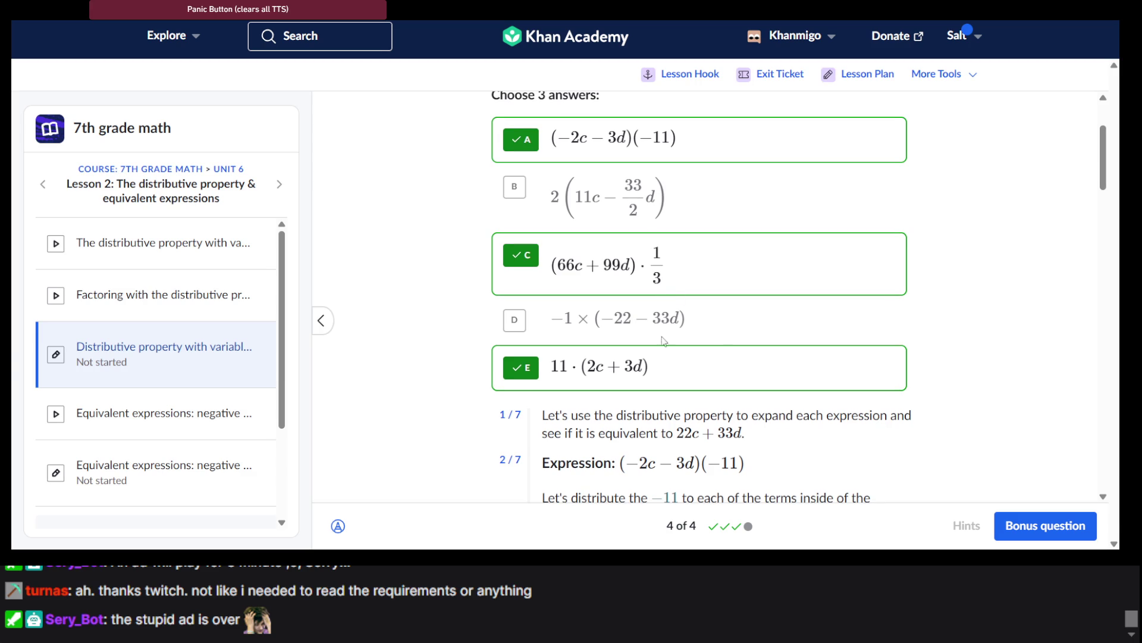
{"action": "scroll", "coordinate": [665, 369], "scroll_direction": "down", "scroll_amount": 10}
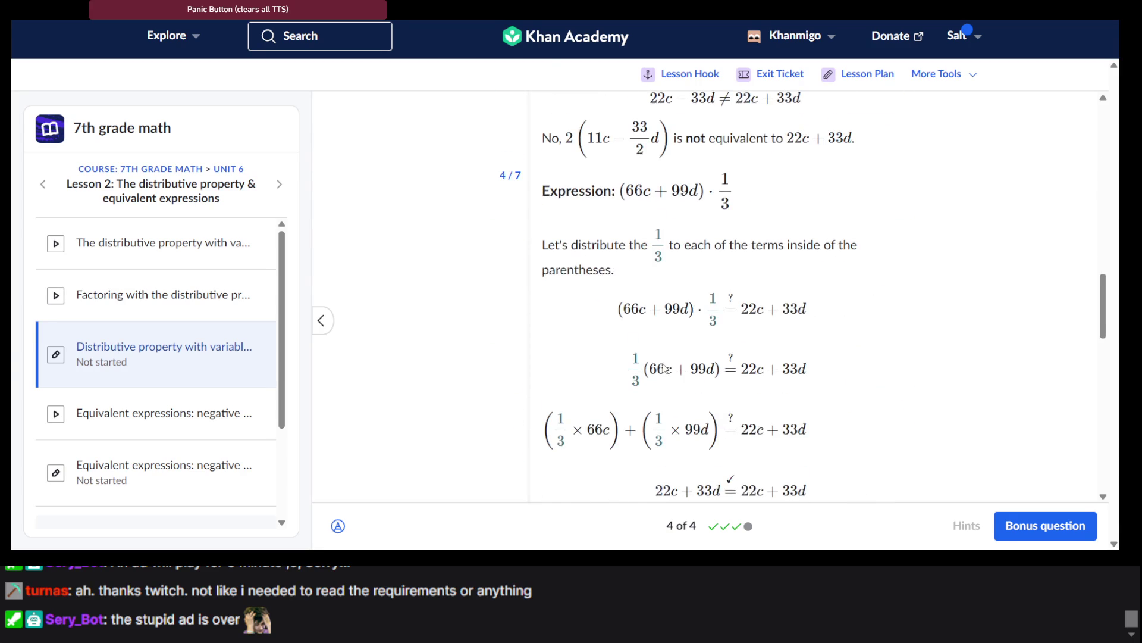
{"action": "scroll", "coordinate": [665, 368], "scroll_direction": "down", "scroll_amount": 5}
{"action": "scroll", "coordinate": [666, 368], "scroll_direction": "down", "scroll_amount": 2}
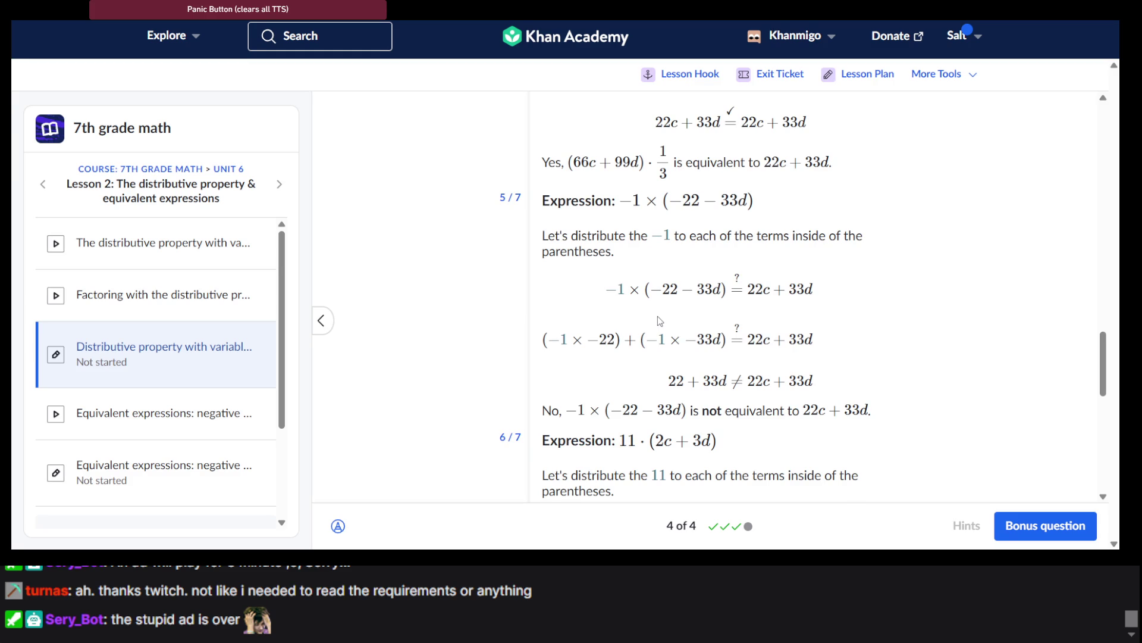
{"action": "scroll", "coordinate": [658, 316], "scroll_direction": "down", "scroll_amount": 3}
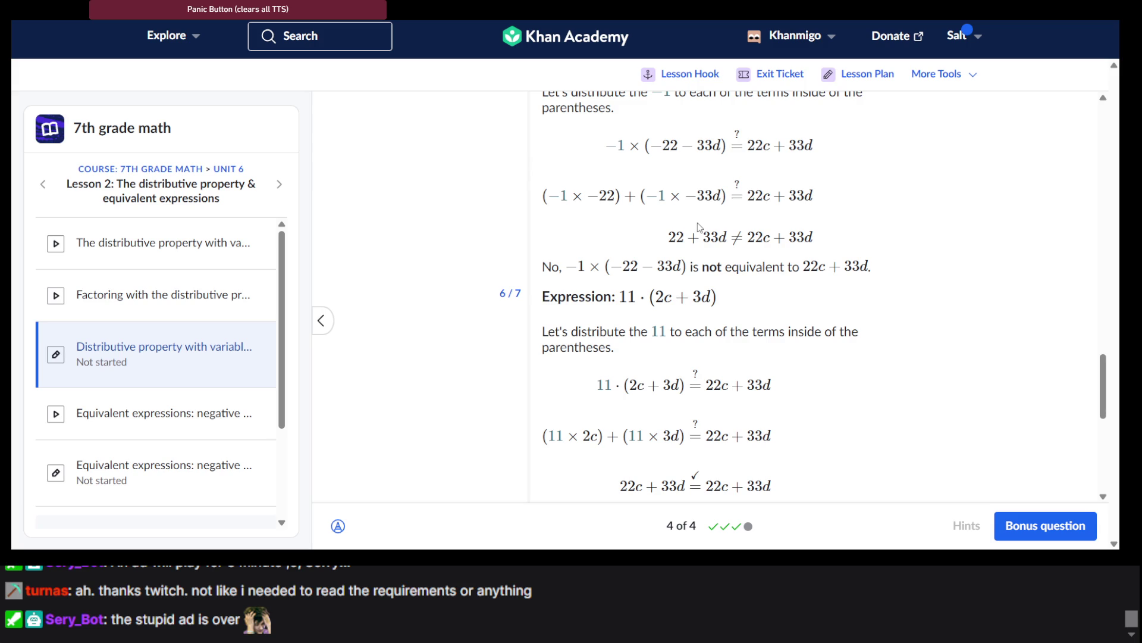
{"action": "scroll", "coordinate": [687, 257], "scroll_direction": "up", "scroll_amount": 15}
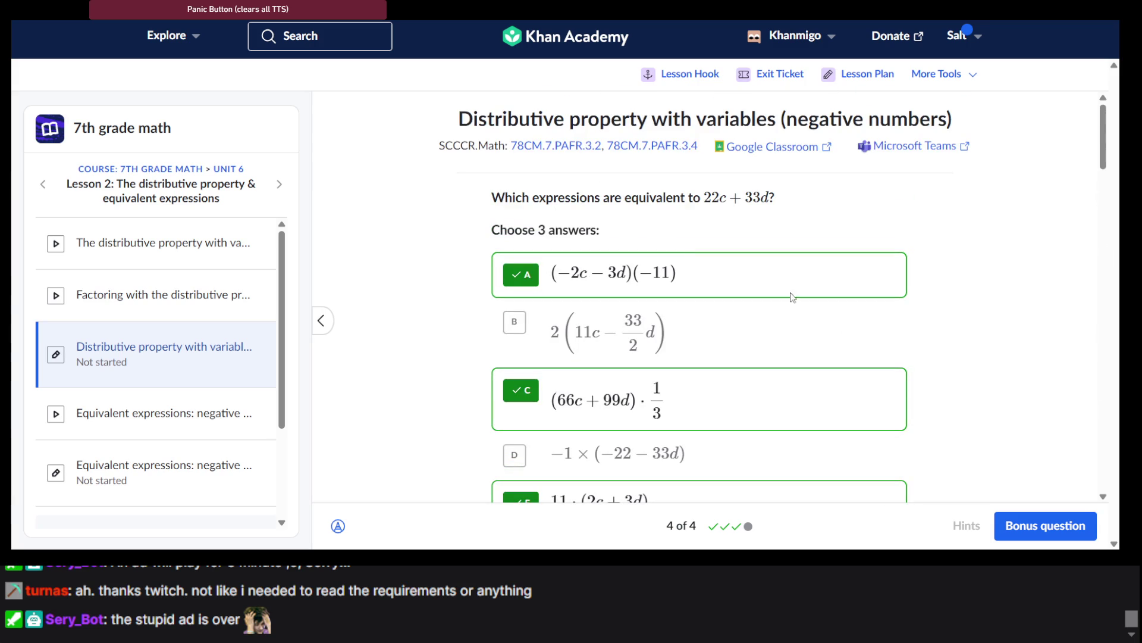
{"action": "scroll", "coordinate": [933, 394], "scroll_direction": "down", "scroll_amount": 2}
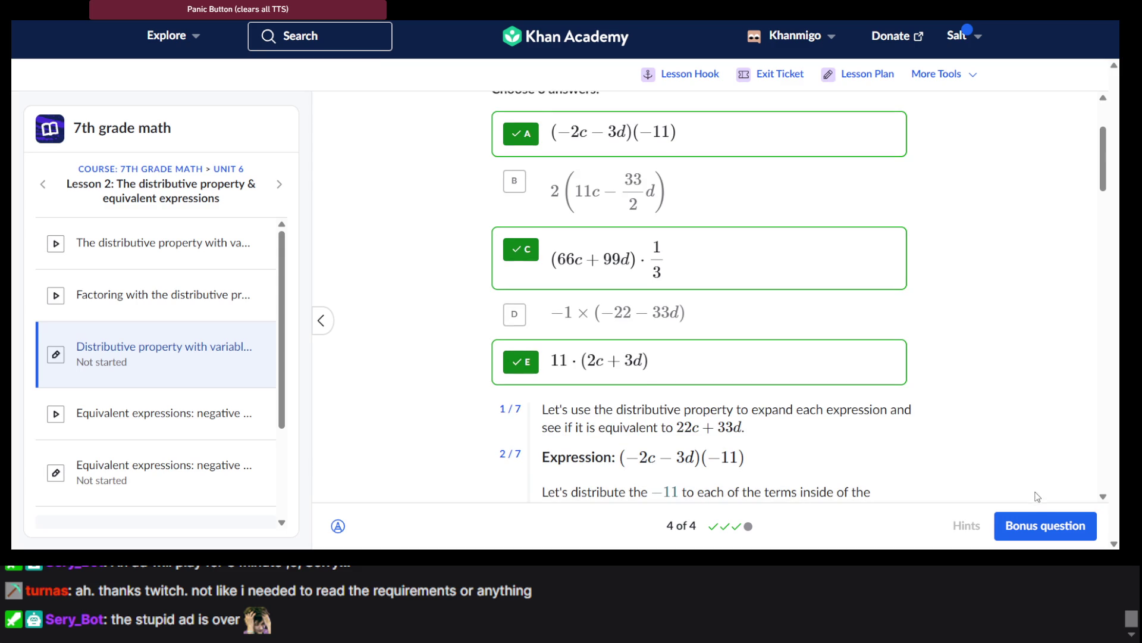
Load the bonus question and choose 3(2g − 6h) as equivalent to 6g − 18h.
{"action": "left_click", "coordinate": [1023, 515]}
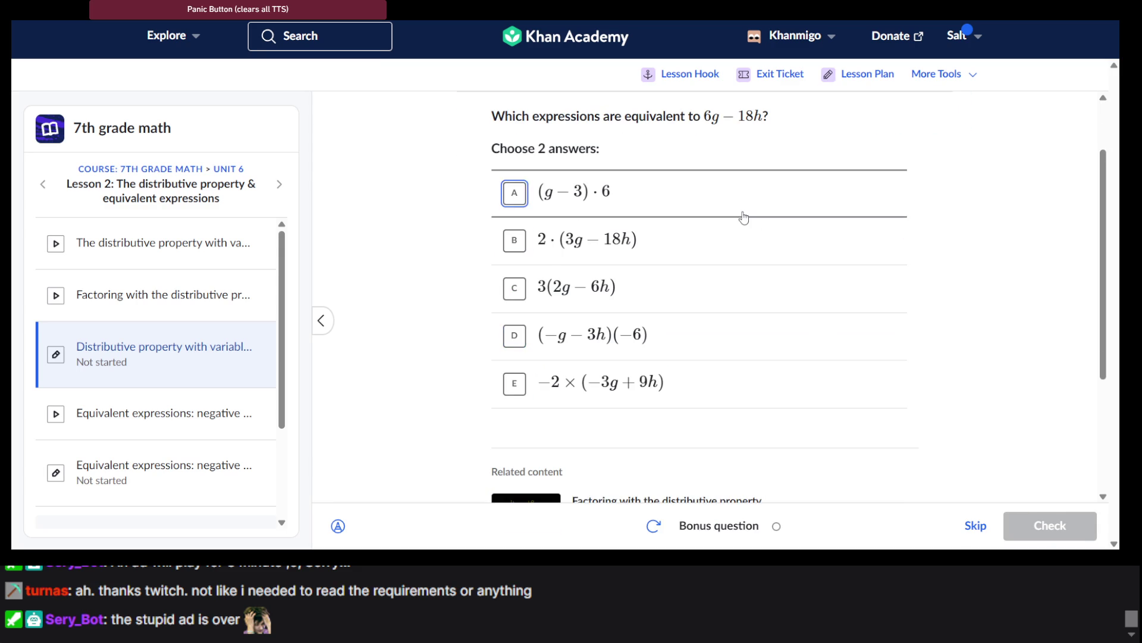
{"action": "scroll", "coordinate": [745, 216], "scroll_direction": "up", "scroll_amount": 1}
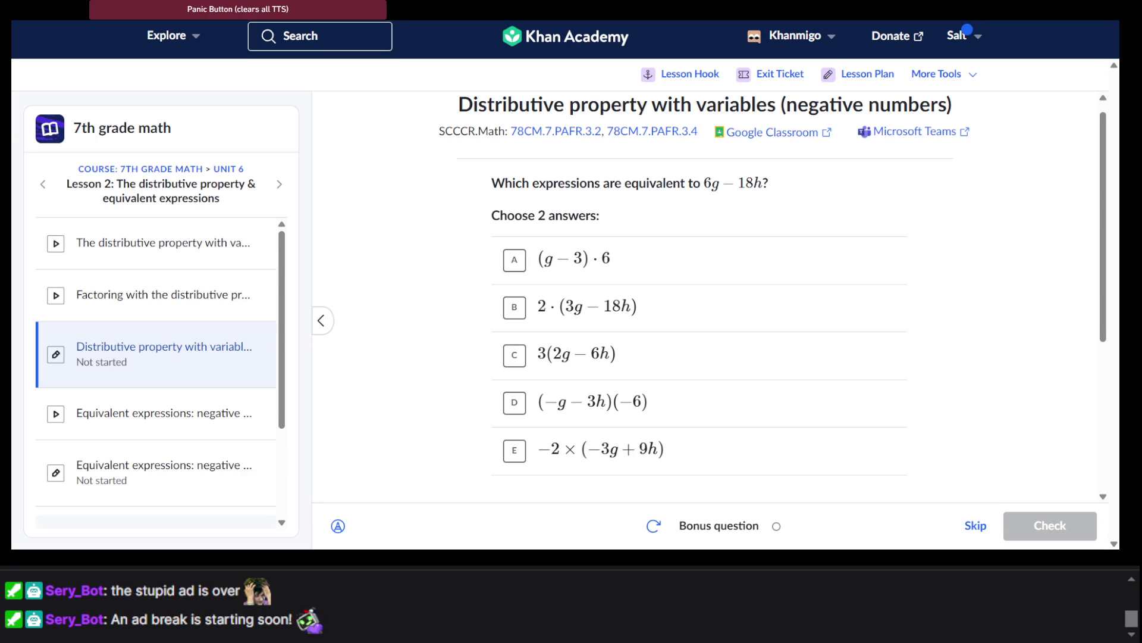
{"action": "scroll", "coordinate": [807, 277], "scroll_direction": "down", "scroll_amount": 1}
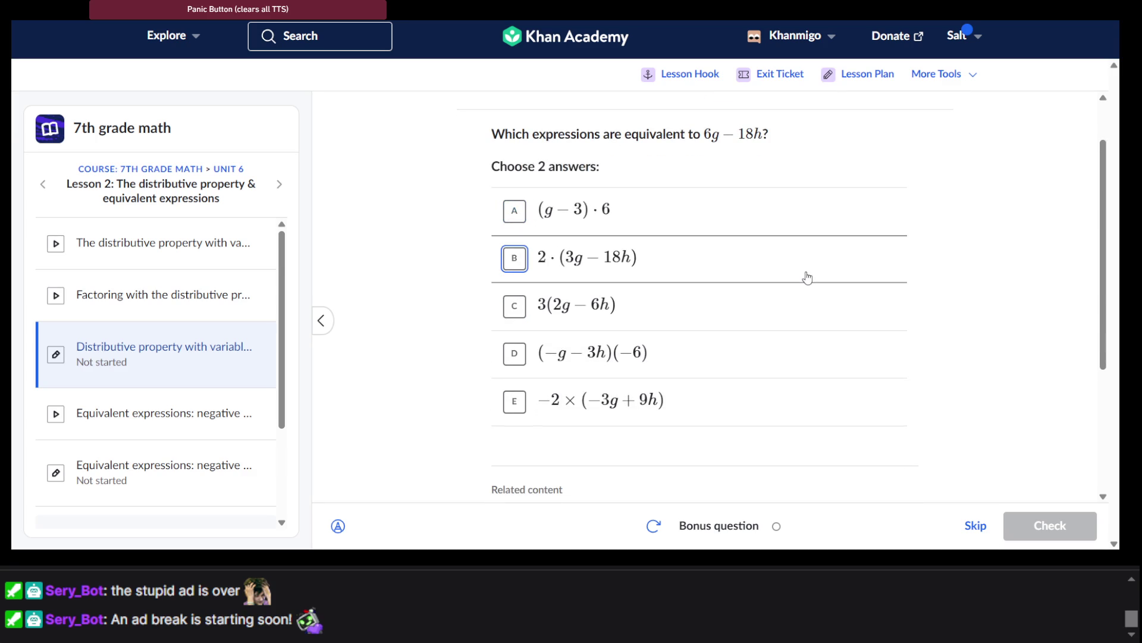
{"action": "left_click", "coordinate": [715, 300]}
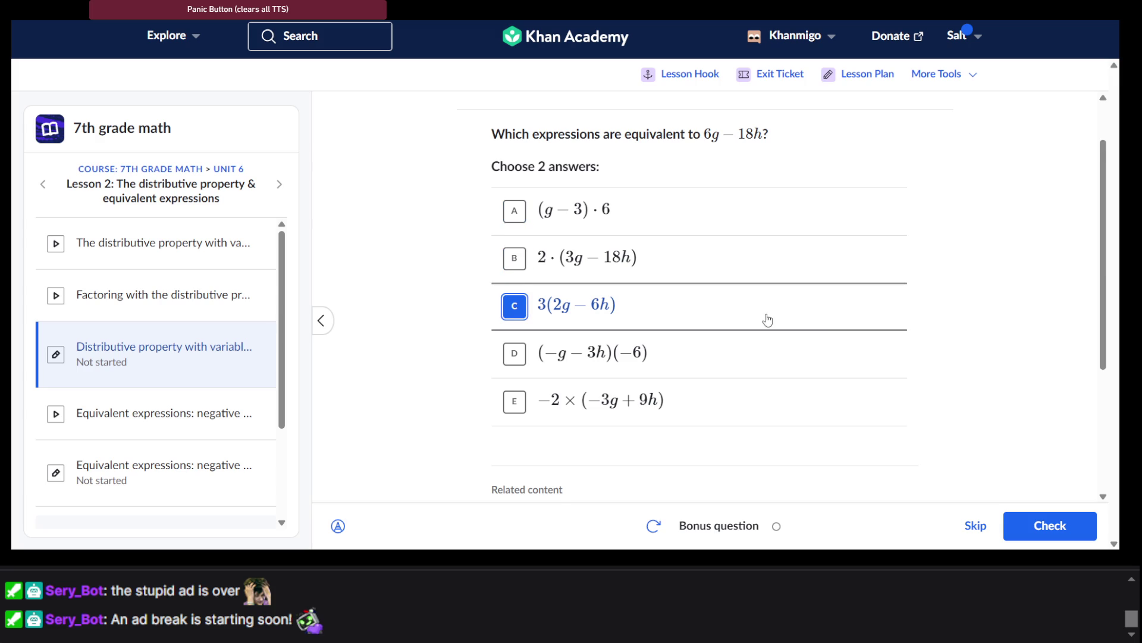
Also choose −2 × (−3g + 9h) and check both answers.
{"action": "scroll", "coordinate": [766, 319], "scroll_direction": "down", "scroll_amount": 2}
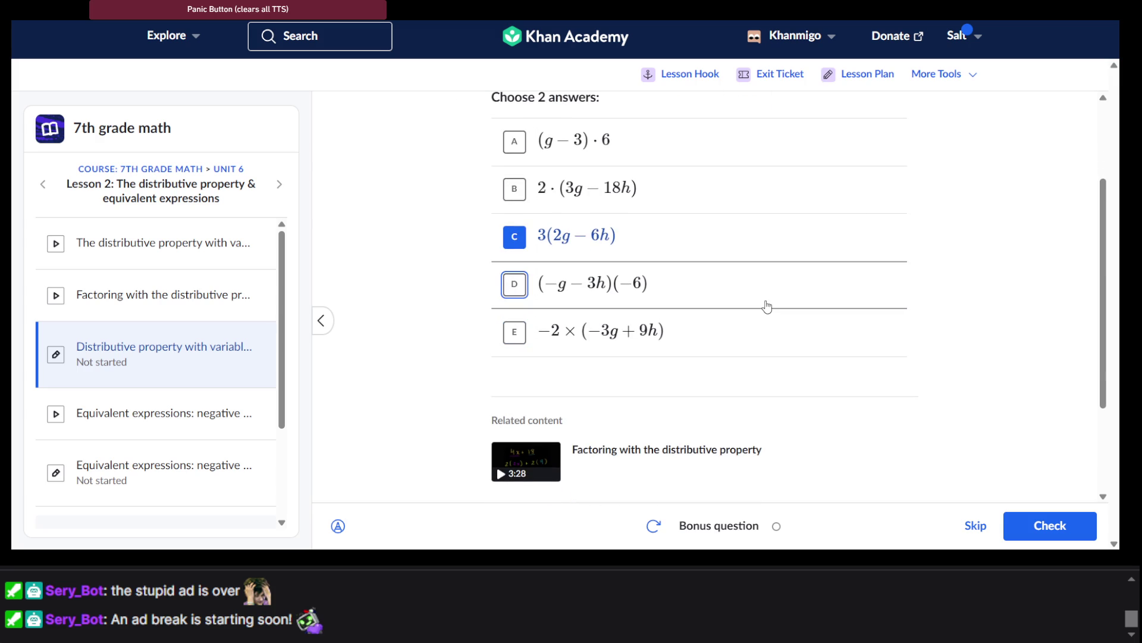
{"action": "scroll", "coordinate": [767, 306], "scroll_direction": "up", "scroll_amount": 1}
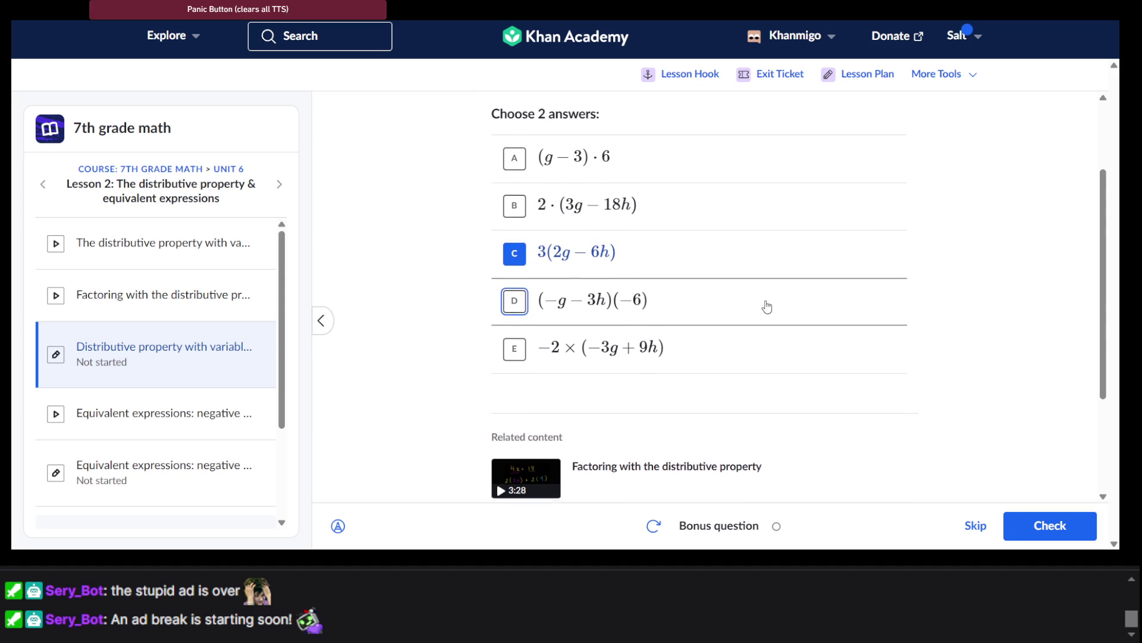
{"action": "scroll", "coordinate": [767, 307], "scroll_direction": "up", "scroll_amount": 2}
{"action": "scroll", "coordinate": [767, 307], "scroll_direction": "down", "scroll_amount": 2}
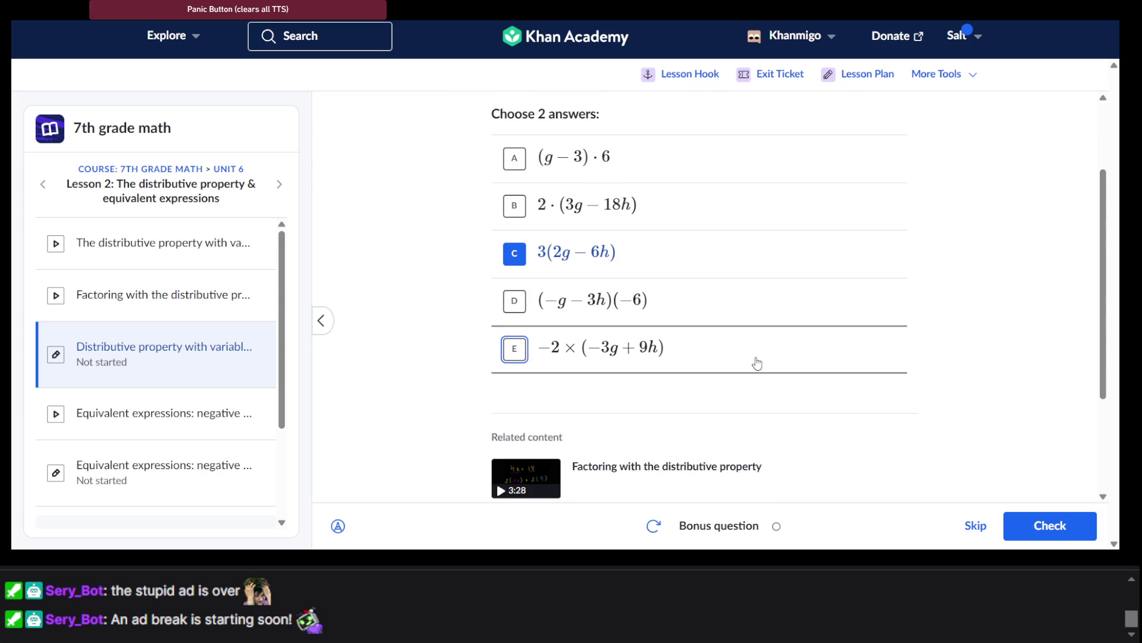
{"action": "scroll", "coordinate": [757, 363], "scroll_direction": "up", "scroll_amount": 2}
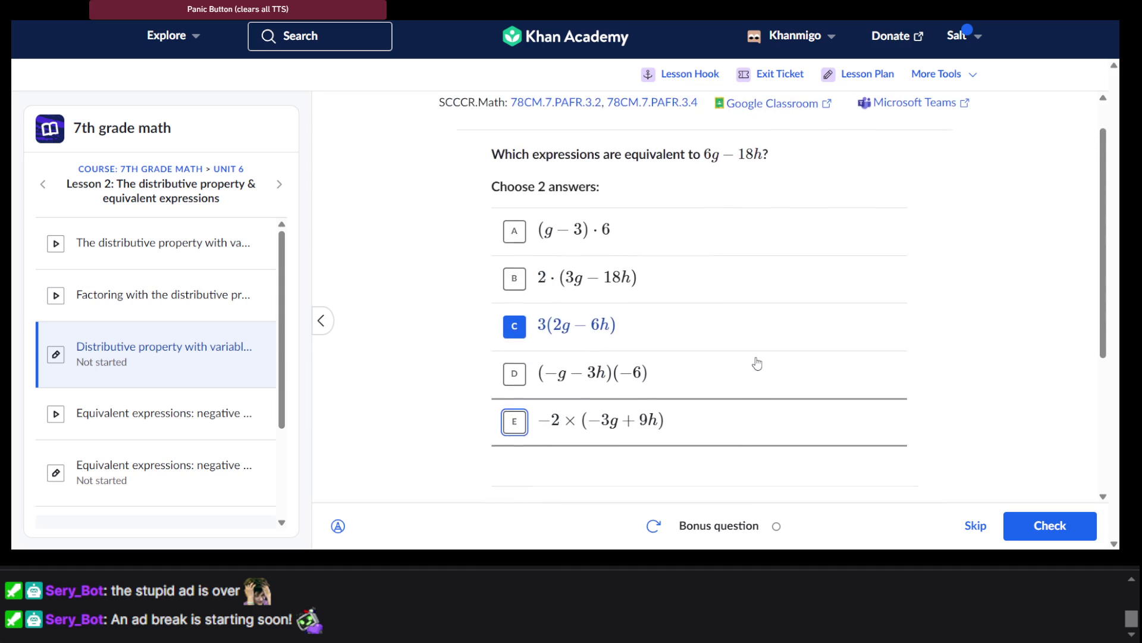
{"action": "scroll", "coordinate": [757, 363], "scroll_direction": "down", "scroll_amount": 1}
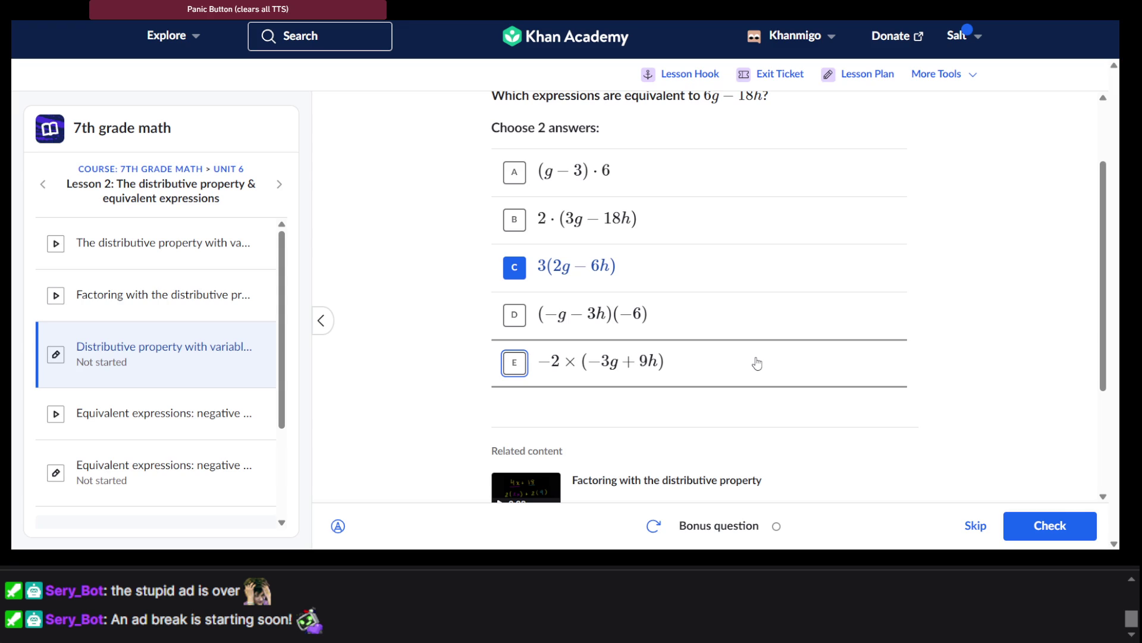
{"action": "scroll", "coordinate": [757, 363], "scroll_direction": "up", "scroll_amount": 2}
{"action": "scroll", "coordinate": [764, 357], "scroll_direction": "down", "scroll_amount": 2}
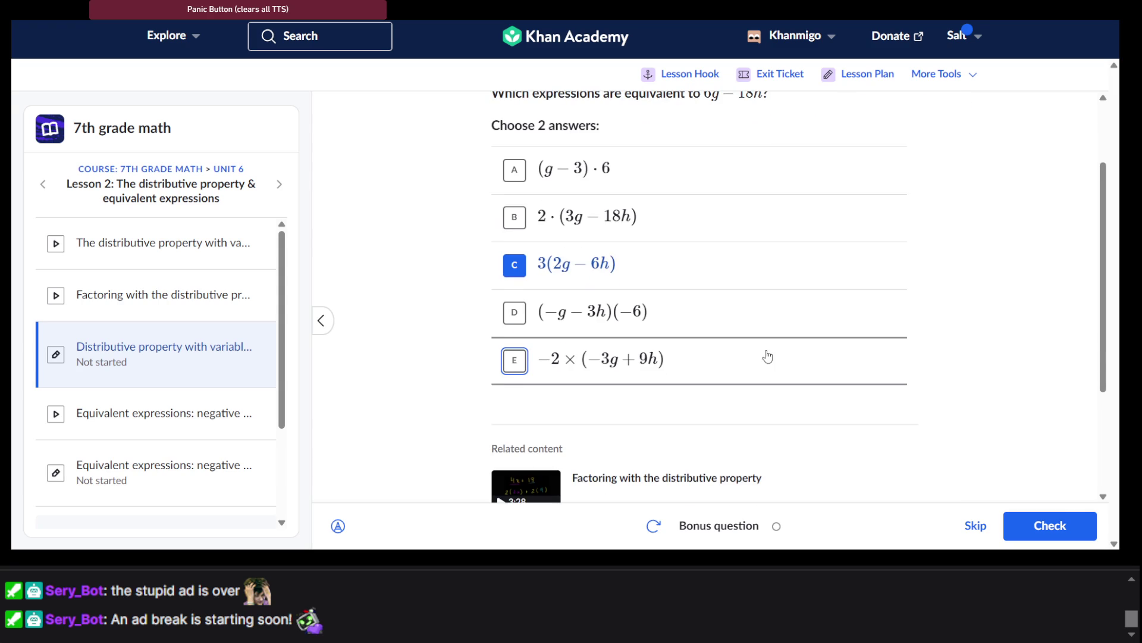
{"action": "left_click", "coordinate": [767, 357]}
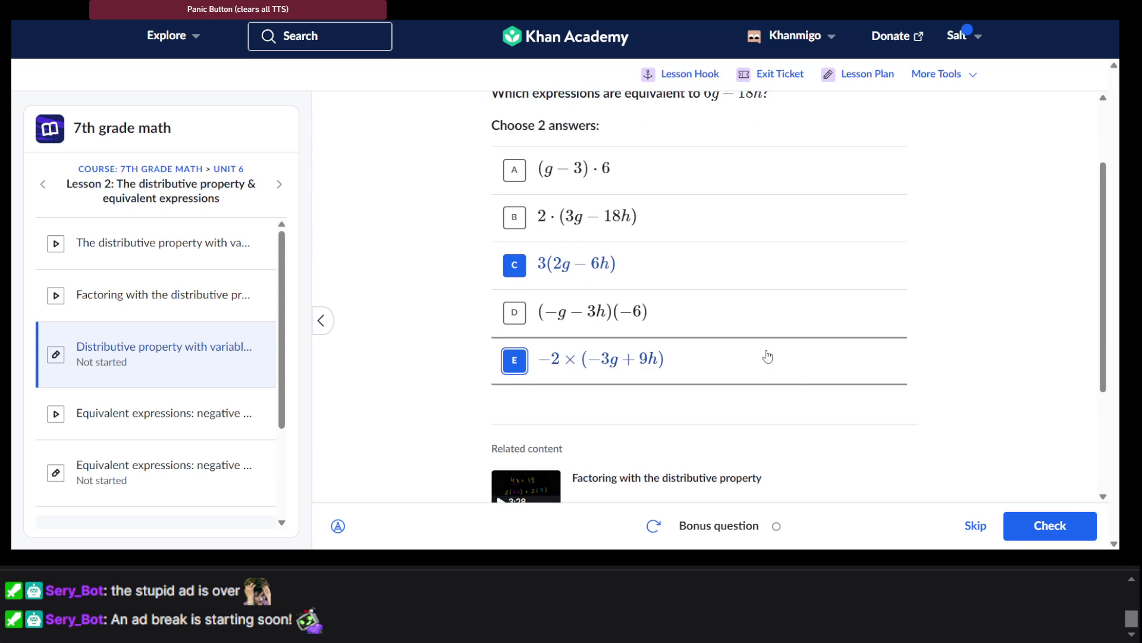
{"action": "left_click", "coordinate": [1057, 522]}
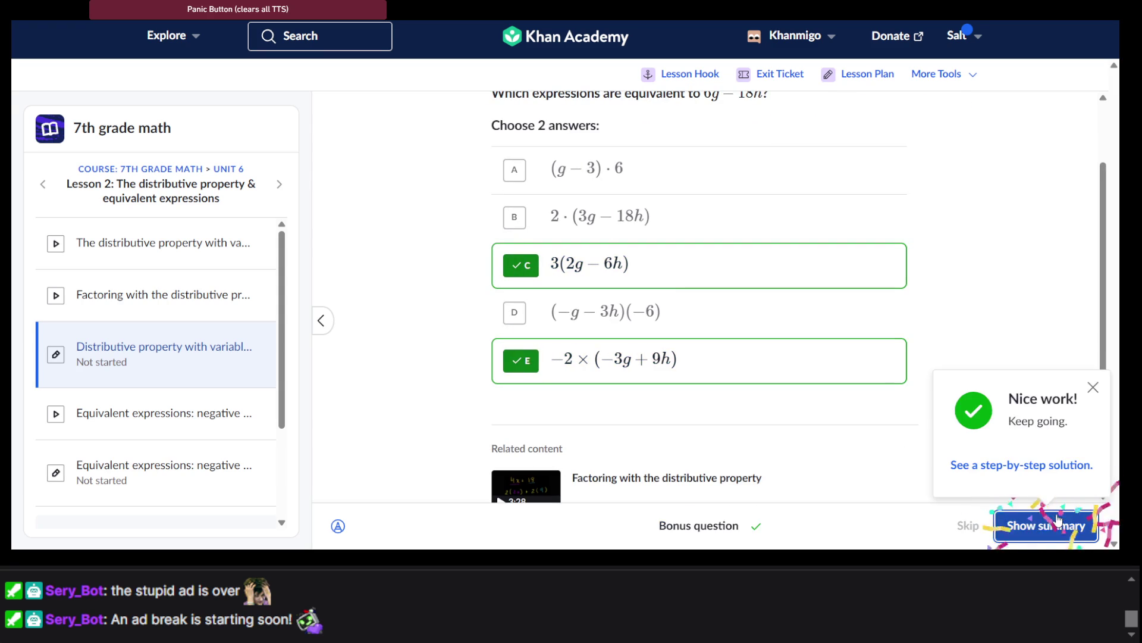
View the results summary, then go to the negative numbers & distribution exercise.
{"action": "left_click", "coordinate": [1057, 521]}
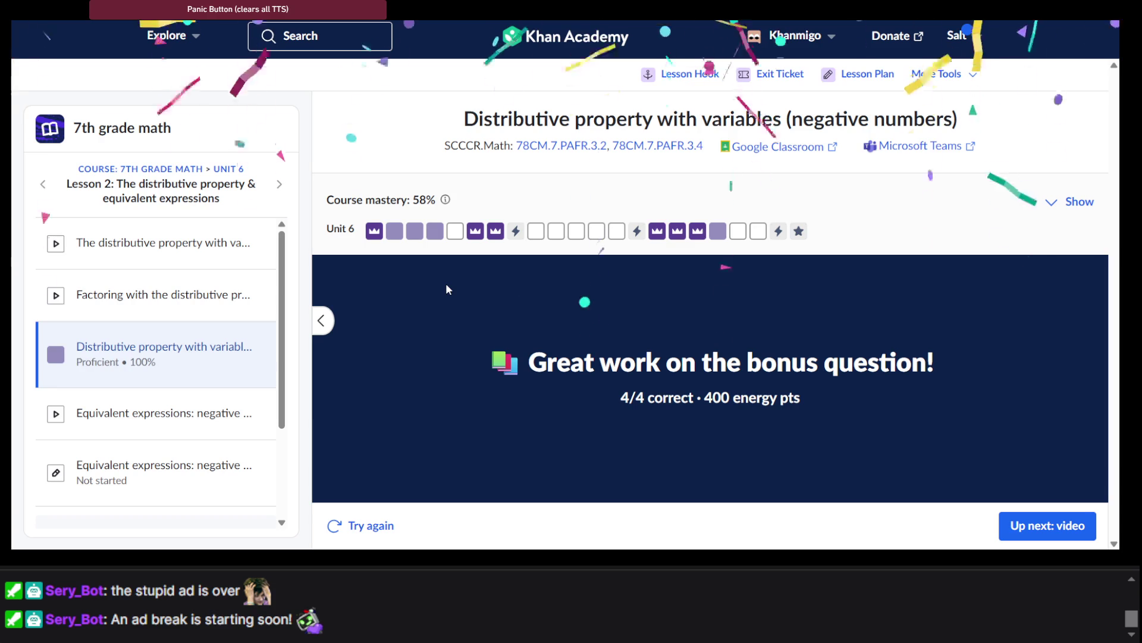
{"action": "mouse_move", "coordinate": [461, 236]}
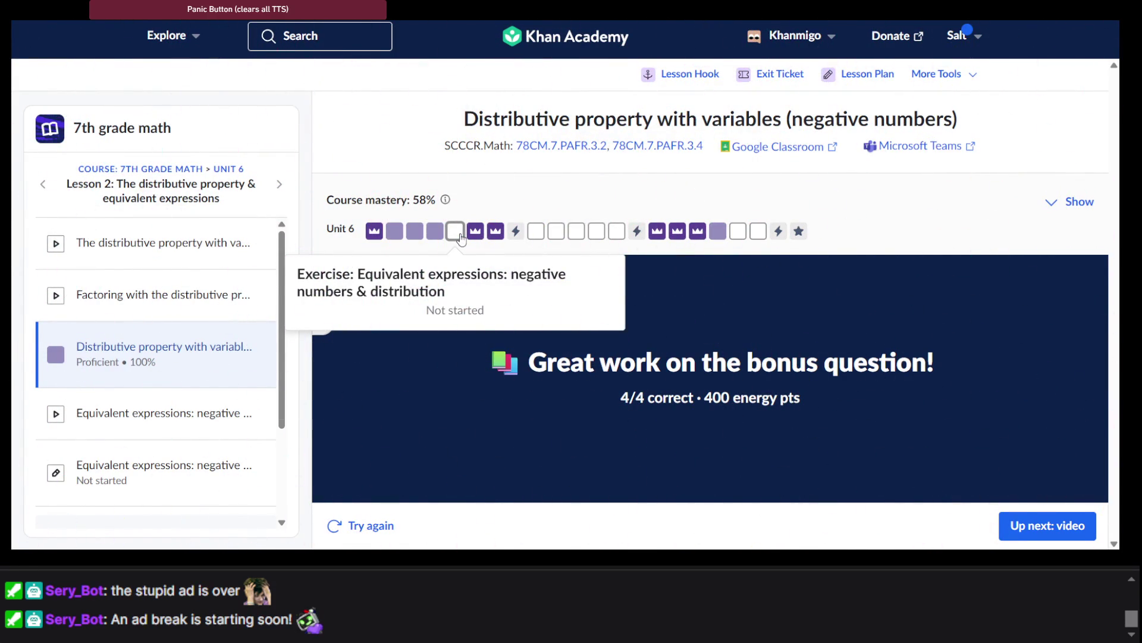
{"action": "left_click", "coordinate": [459, 235]}
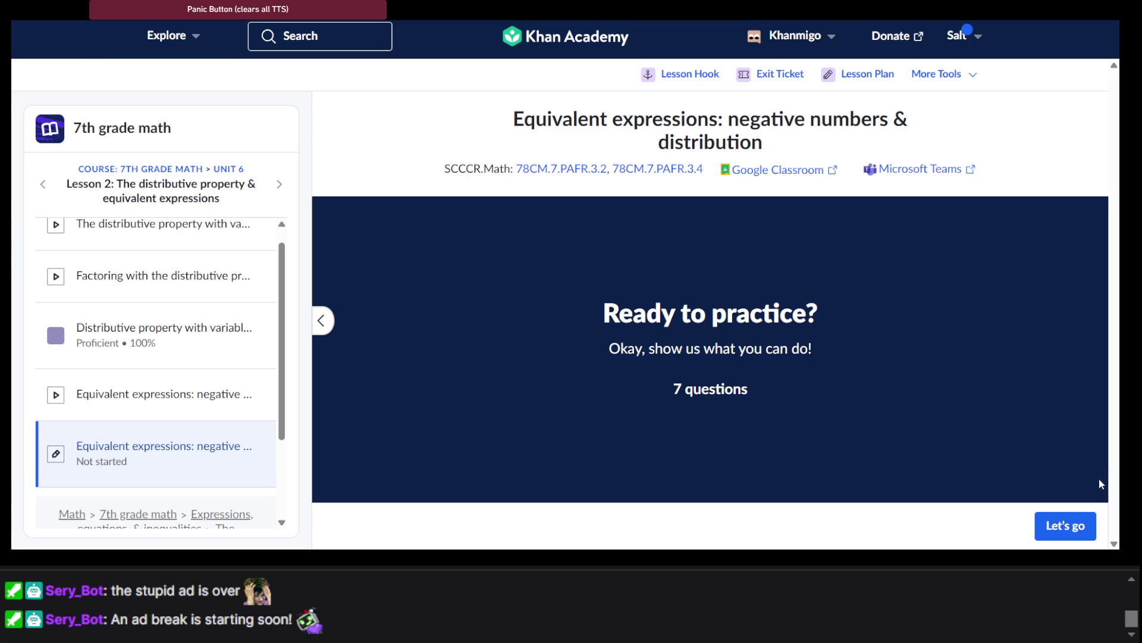
Begin the practice and answer question 1 with 2(2m − 1) − 8m and −2(4m + 1) + 4m.
{"action": "left_click", "coordinate": [1065, 526]}
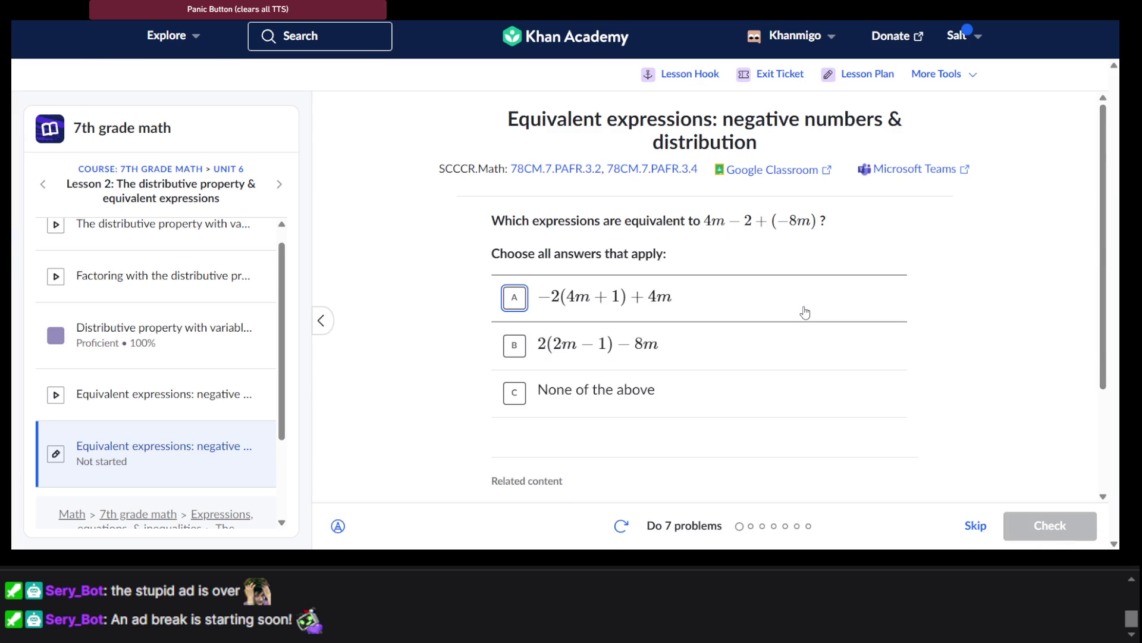
{"action": "scroll", "coordinate": [803, 311], "scroll_direction": "down", "scroll_amount": 1}
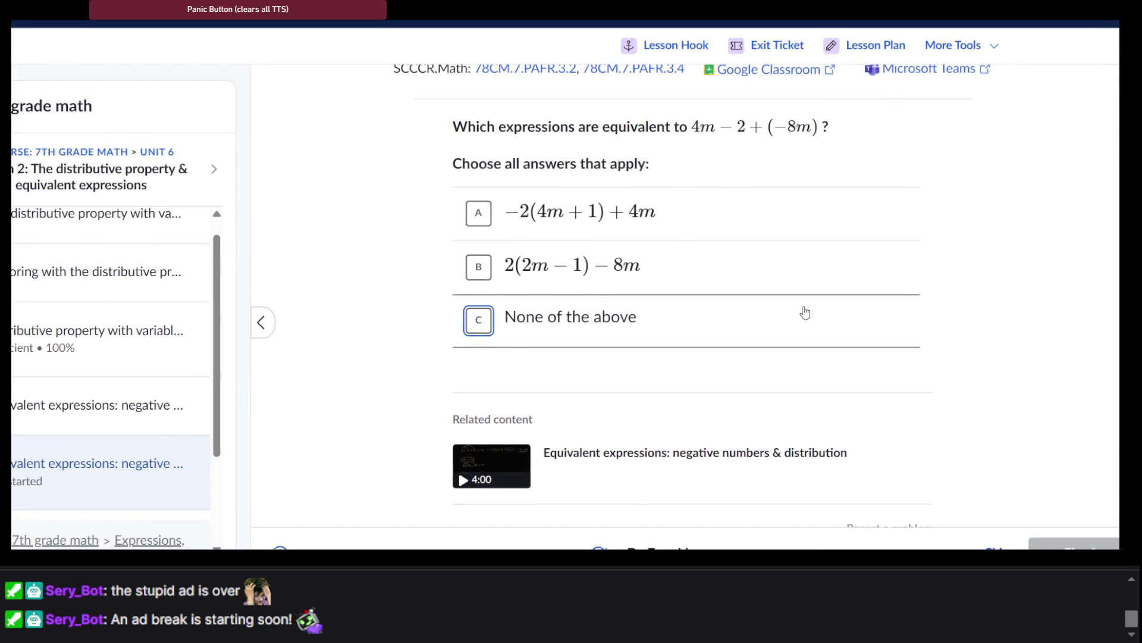
{"action": "scroll", "coordinate": [805, 312], "scroll_direction": "up", "scroll_amount": 1}
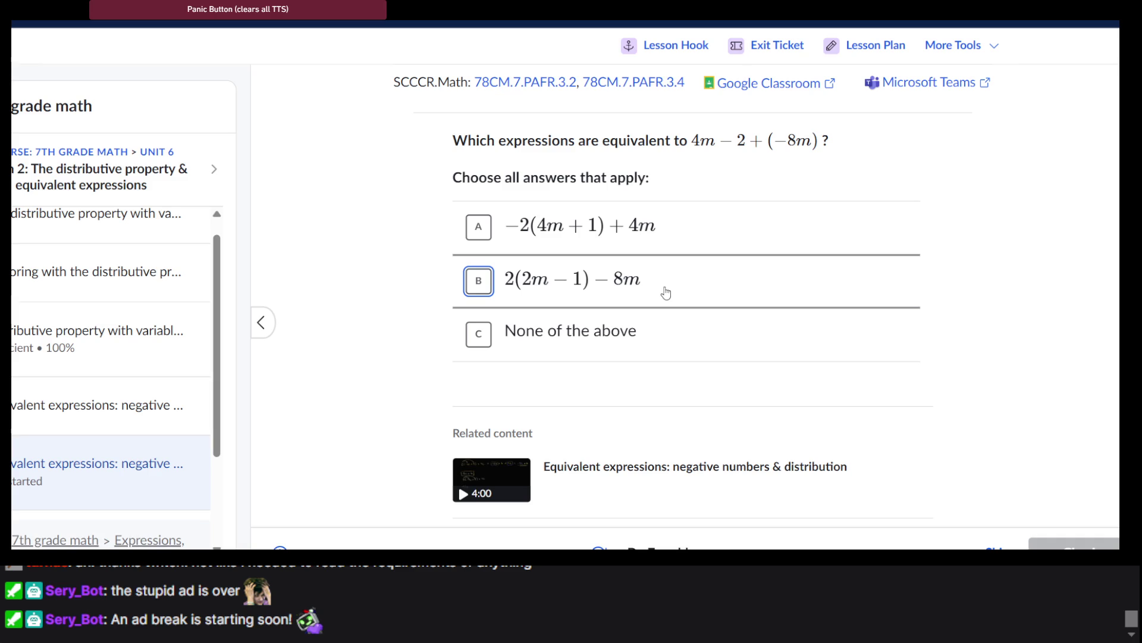
{"action": "left_click", "coordinate": [665, 293]}
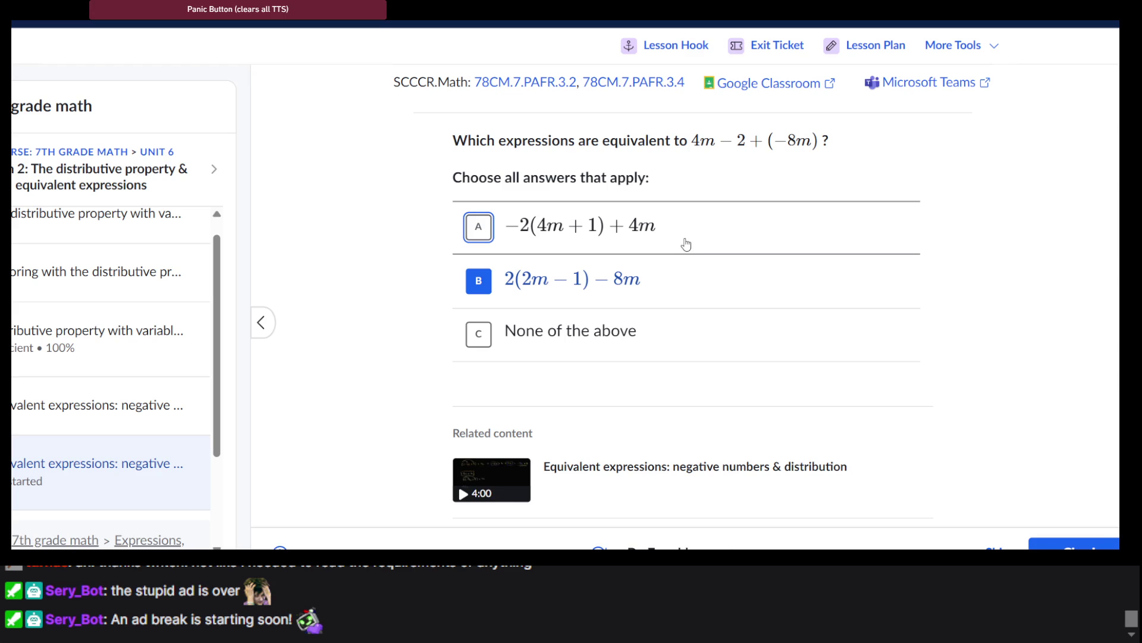
{"action": "left_click", "coordinate": [686, 244]}
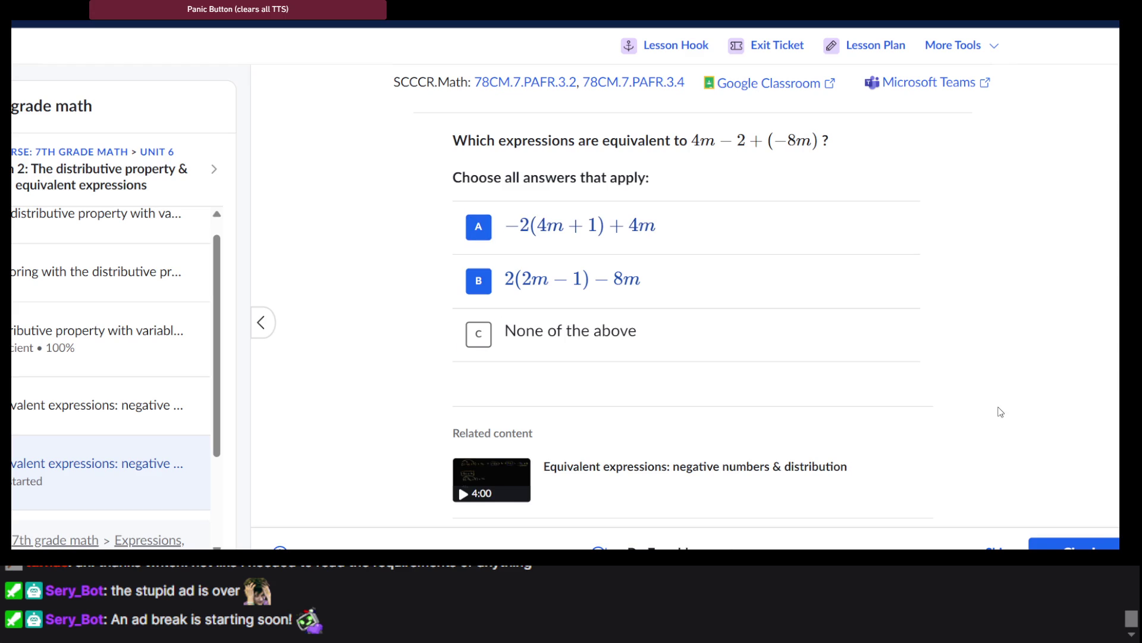
{"action": "left_click", "coordinate": [1069, 545]}
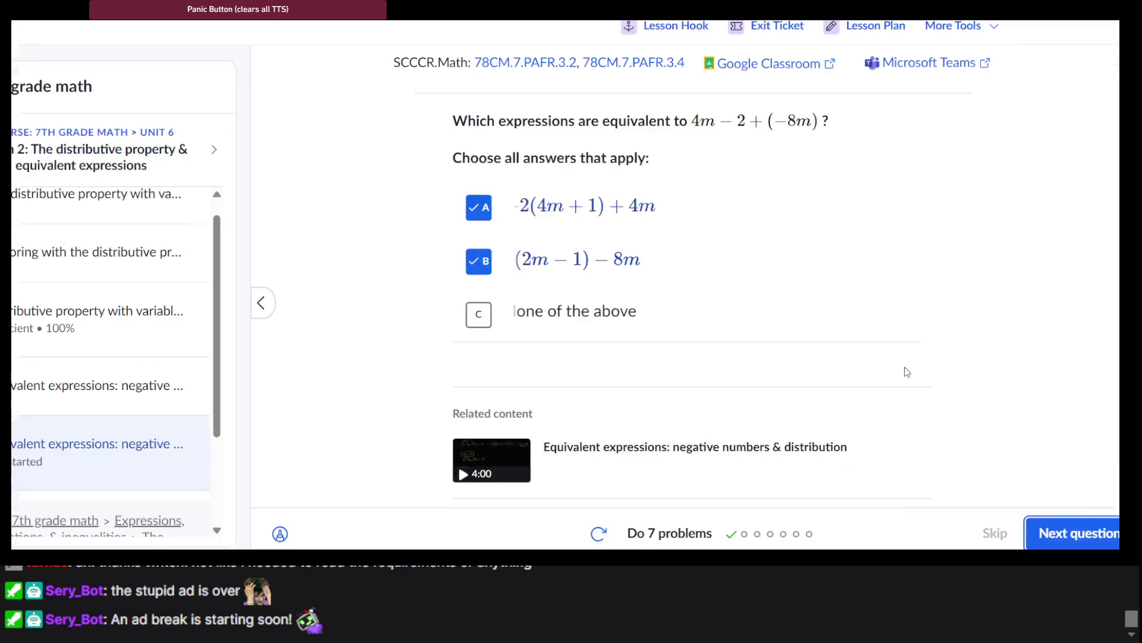
{"action": "left_click", "coordinate": [1044, 526]}
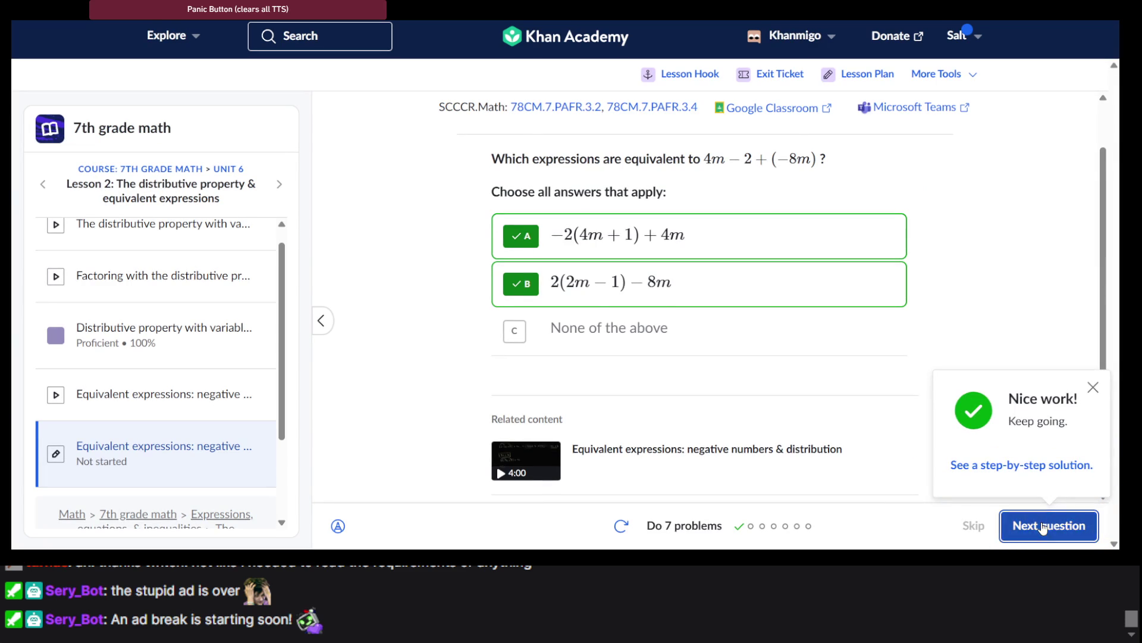
{"action": "scroll", "coordinate": [789, 334], "scroll_direction": "up", "scroll_amount": 1}
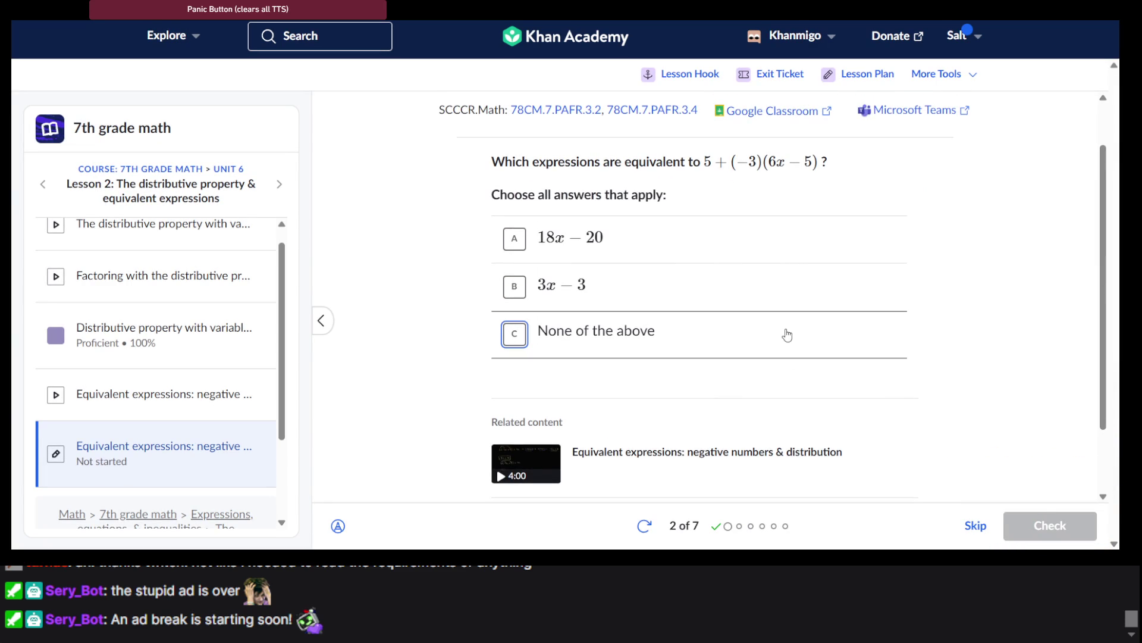
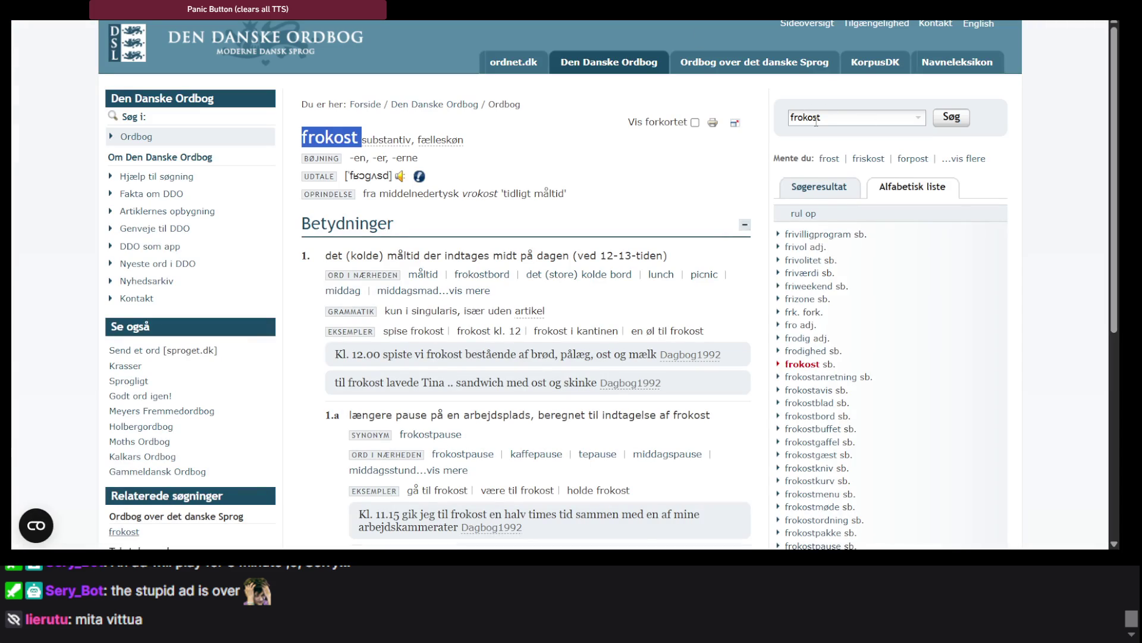
Look up 'bror' in Den Danske Ordbog.
{"action": "double_click", "coordinate": [816, 118]}
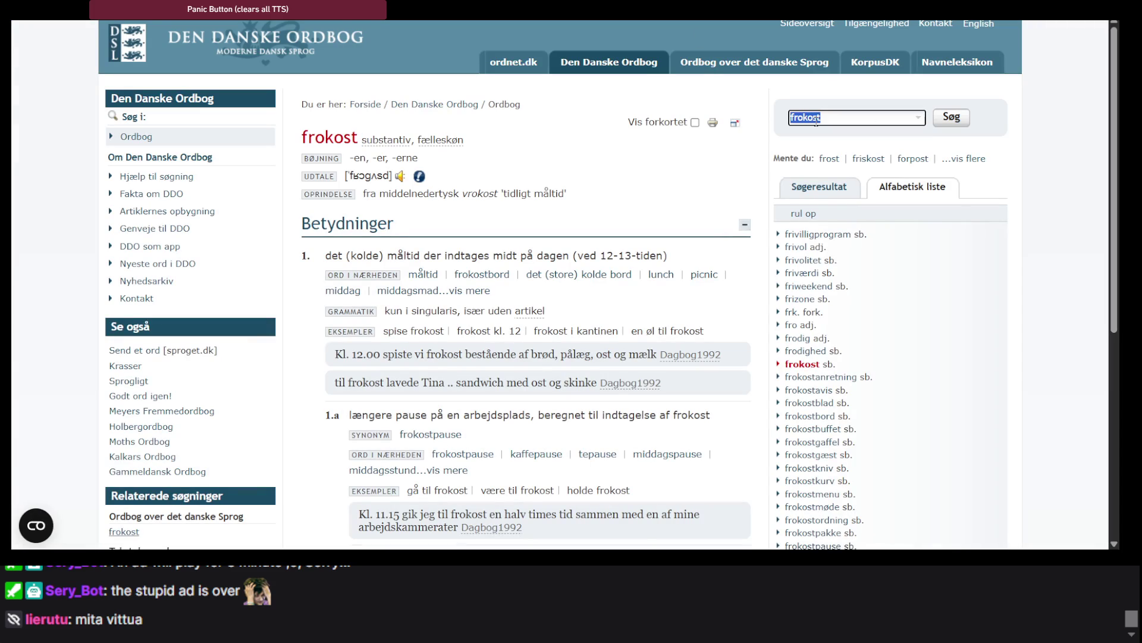
{"action": "type", "text": "bror"}
{"action": "key", "text": "Return"}
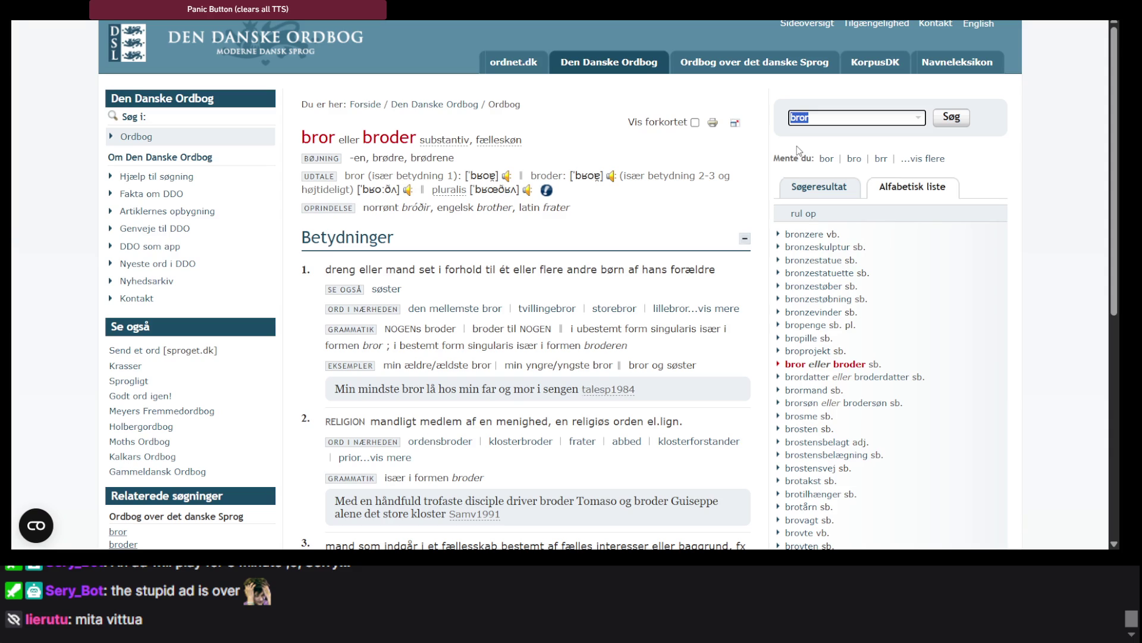
Look up 'søster' in Den Danske Ordbog, then bring up the Swedish dictionary results for 'kök'.
{"action": "type", "text": "s"}
{"action": "scroll", "coordinate": [888, 389], "scroll_direction": "down", "scroll_amount": 2}
{"action": "scroll", "coordinate": [880, 357], "scroll_direction": "up", "scroll_amount": 2}
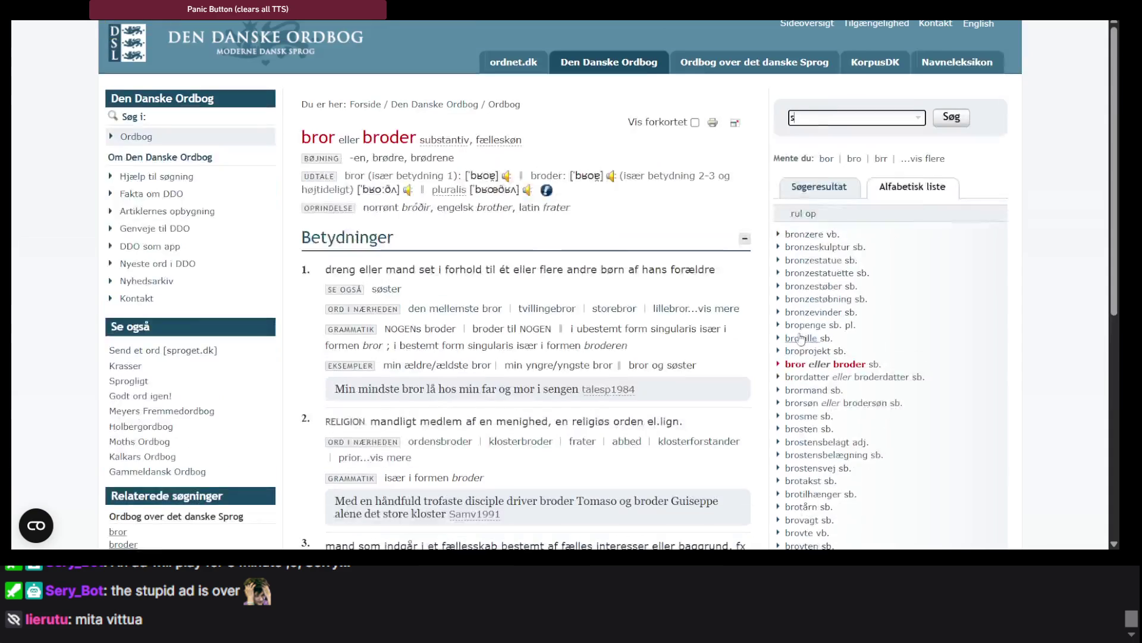
{"action": "left_click", "coordinate": [844, 196]}
{"action": "type", "text": "øster"}
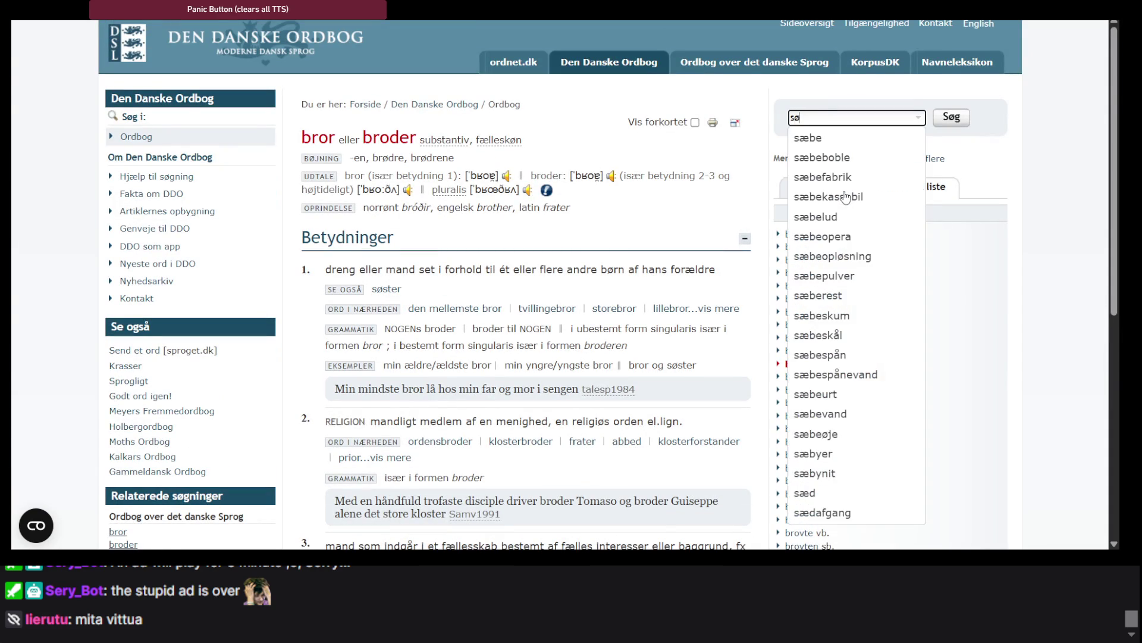
{"action": "key", "text": "Return"}
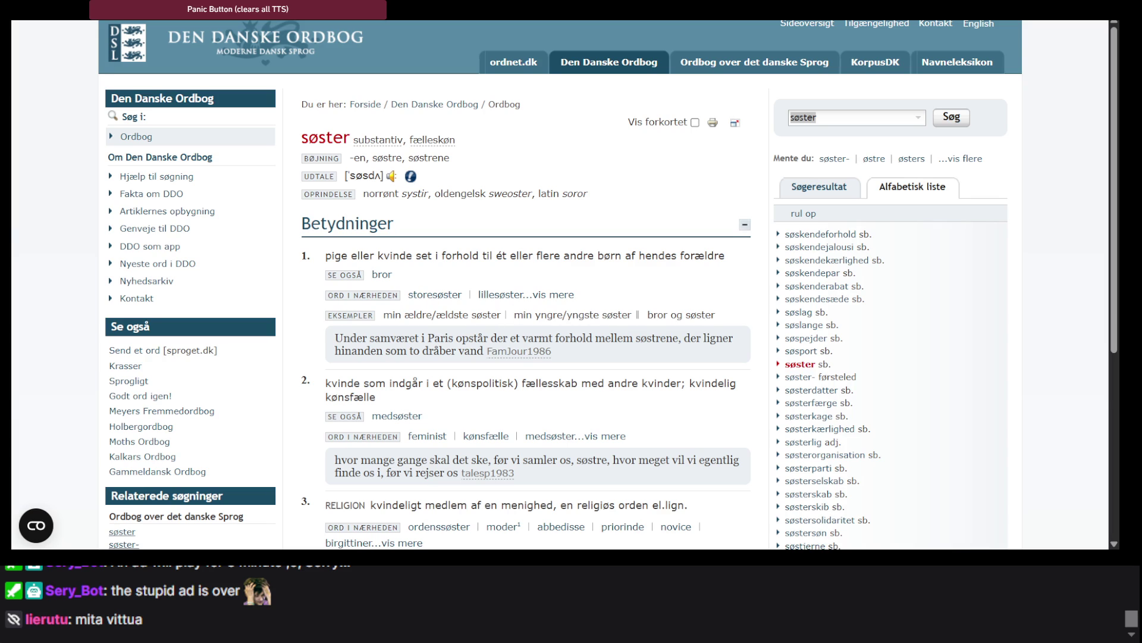
{"action": "key", "text": "ctrl+Tab"}
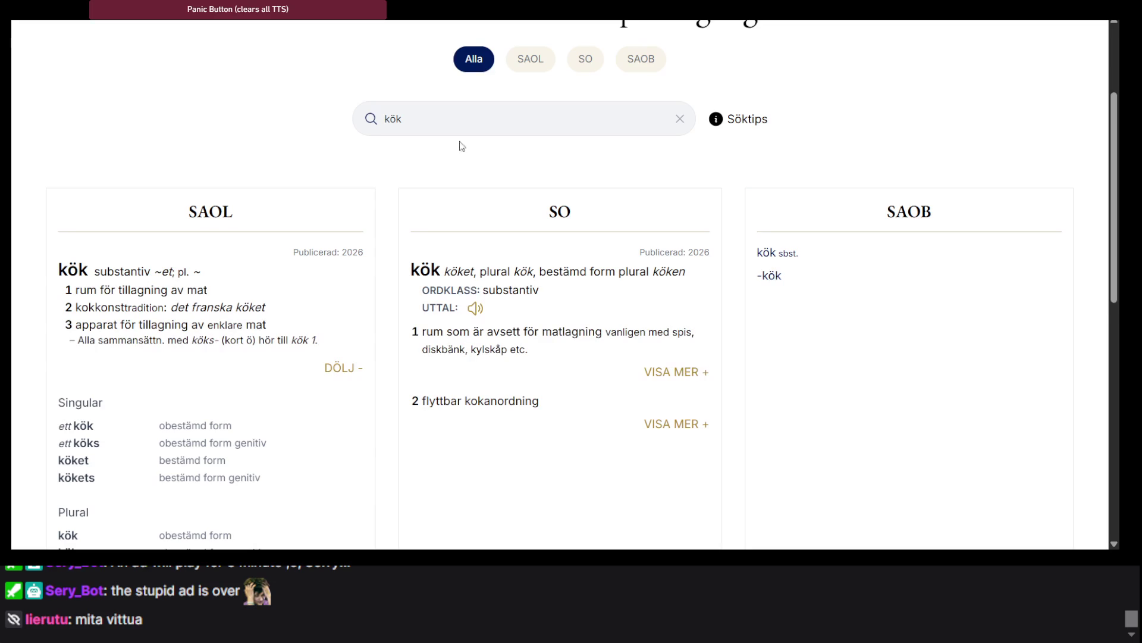
Search the Swedish dictionaries for 'syskon' and expand its full SAOL inflection table.
{"action": "double_click", "coordinate": [428, 125]}
{"action": "type", "text": "syskon"}
{"action": "key", "text": "Return"}
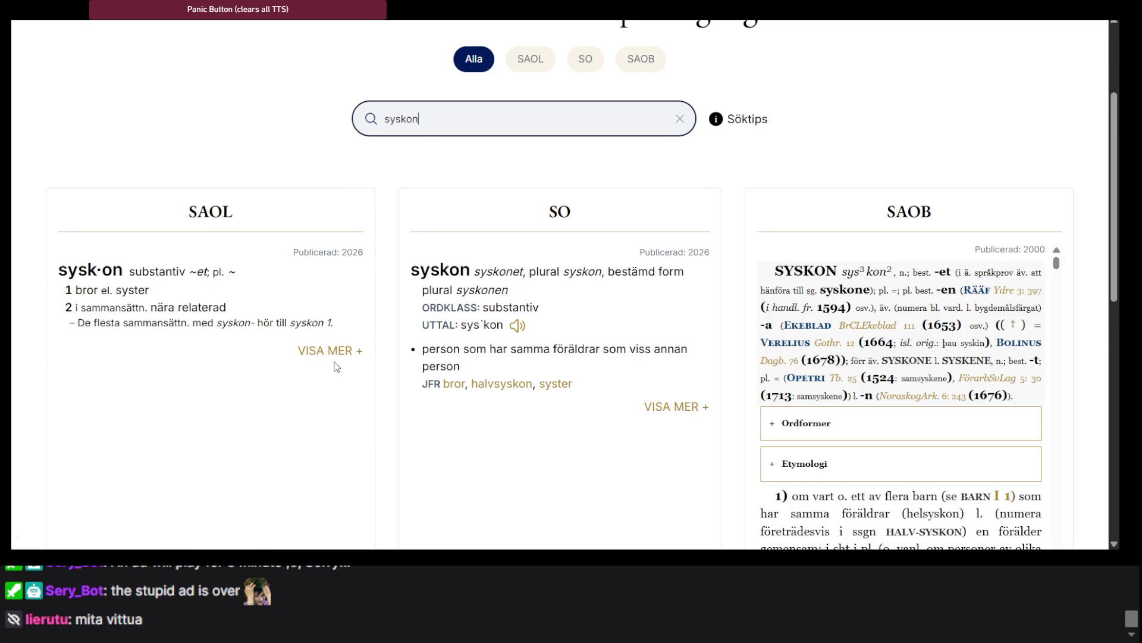
{"action": "left_click", "coordinate": [317, 352]}
{"action": "scroll", "coordinate": [317, 352], "scroll_direction": "down", "scroll_amount": 5}
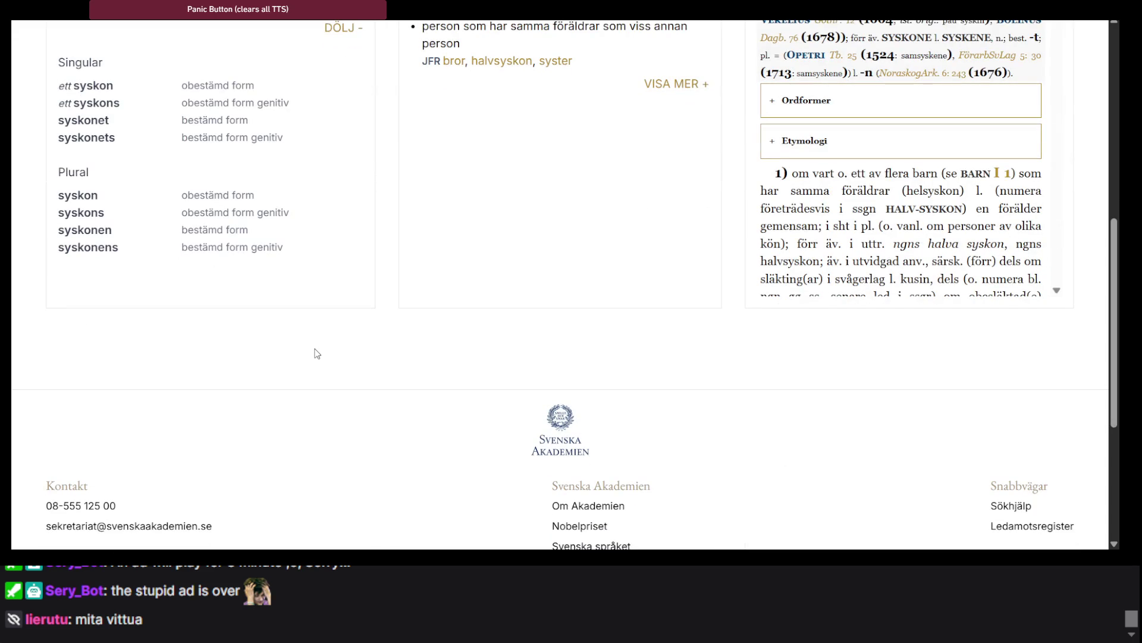
{"action": "scroll", "coordinate": [317, 353], "scroll_direction": "up", "scroll_amount": 1}
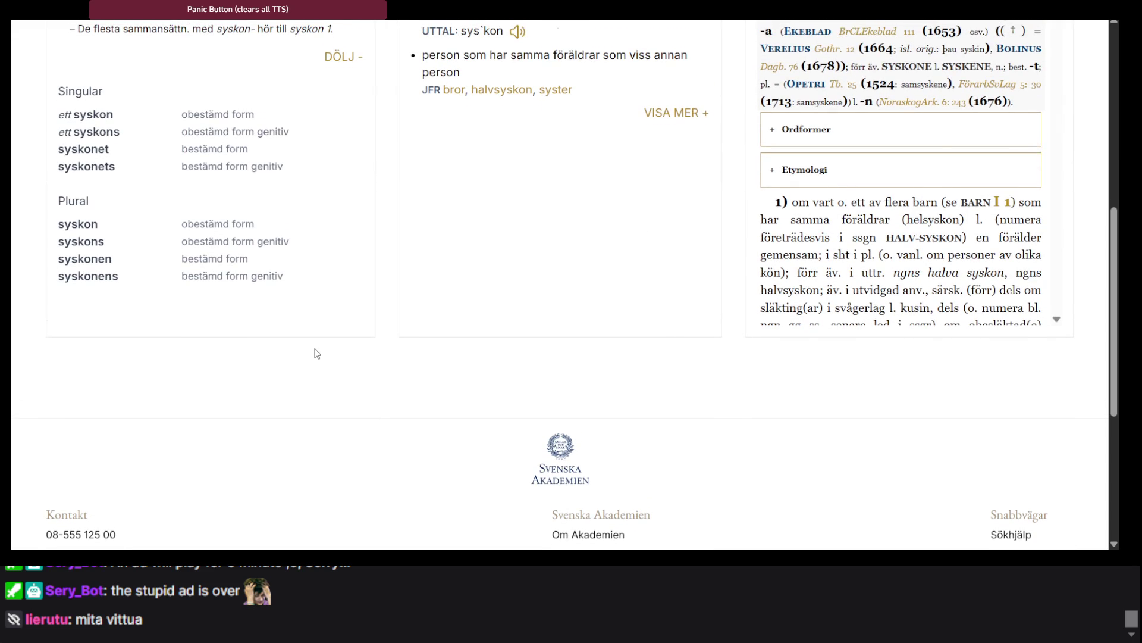
{"action": "scroll", "coordinate": [558, 528], "scroll_direction": "up", "scroll_amount": 2}
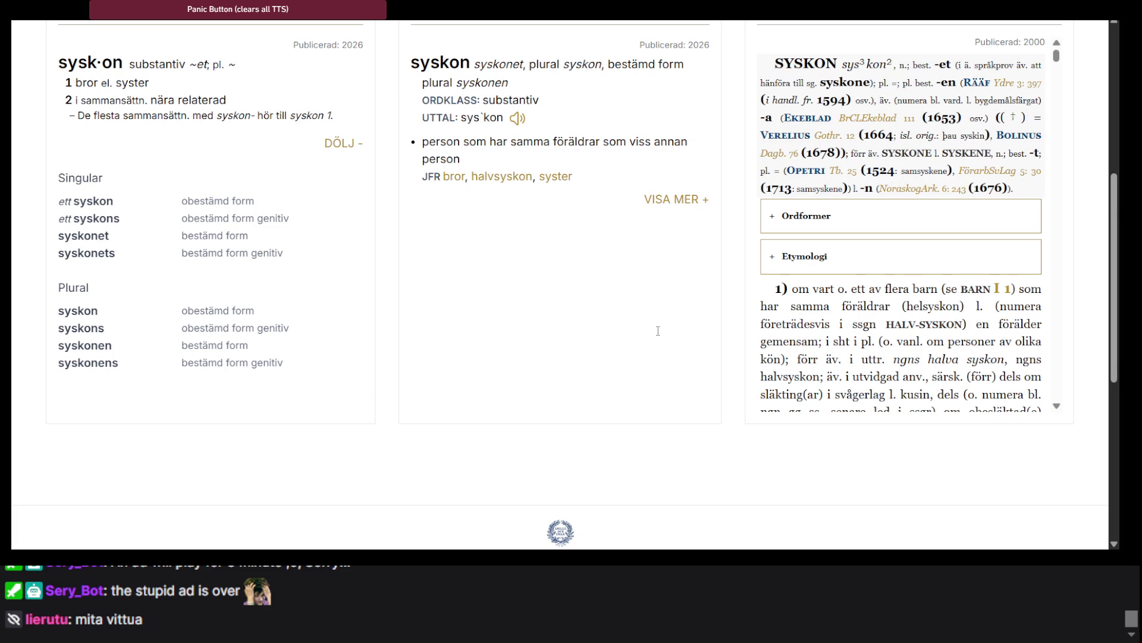
Return through the Danish søster and bror entries to the code editor's word-pair list.
{"action": "key", "text": "ctrl+Tab"}
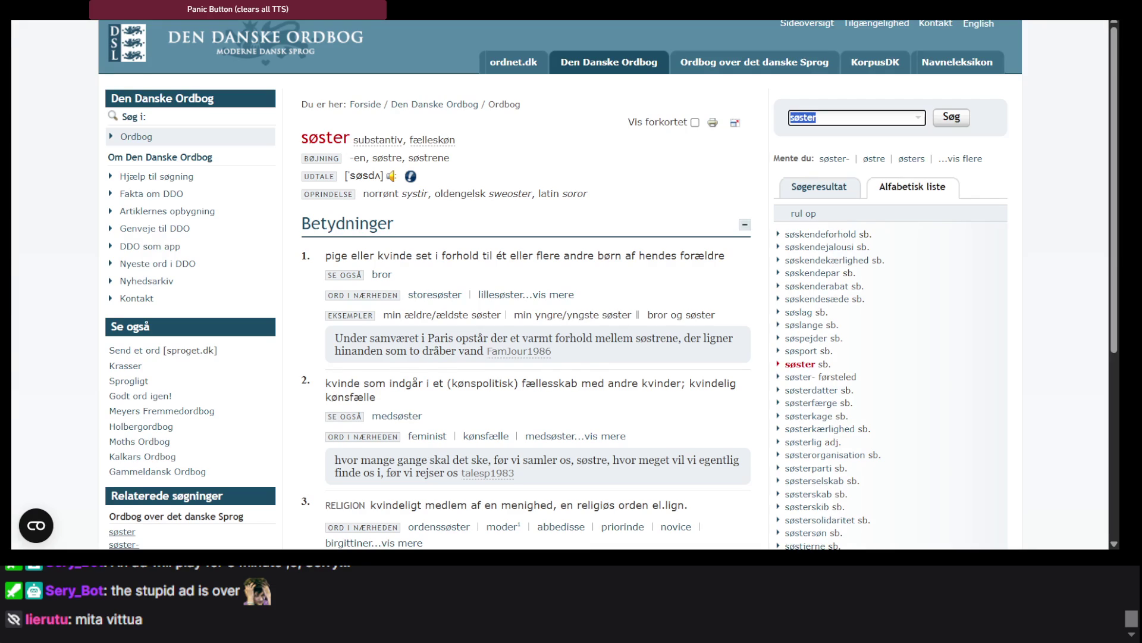
{"action": "key", "text": "ctrl+Tab"}
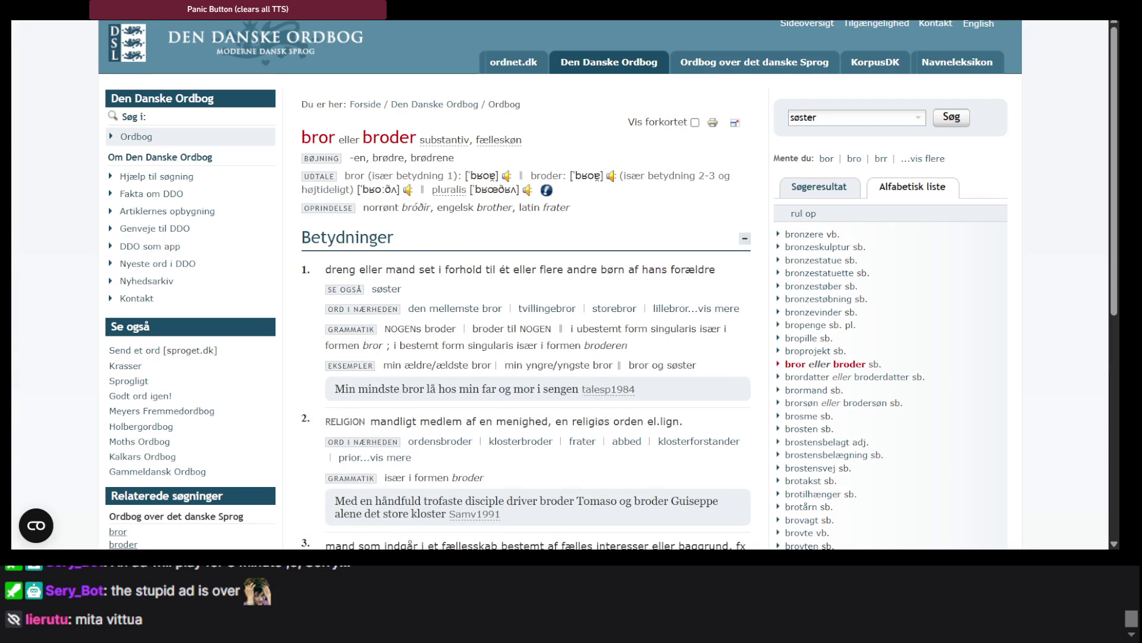
{"action": "key", "text": "ctrl+Tab"}
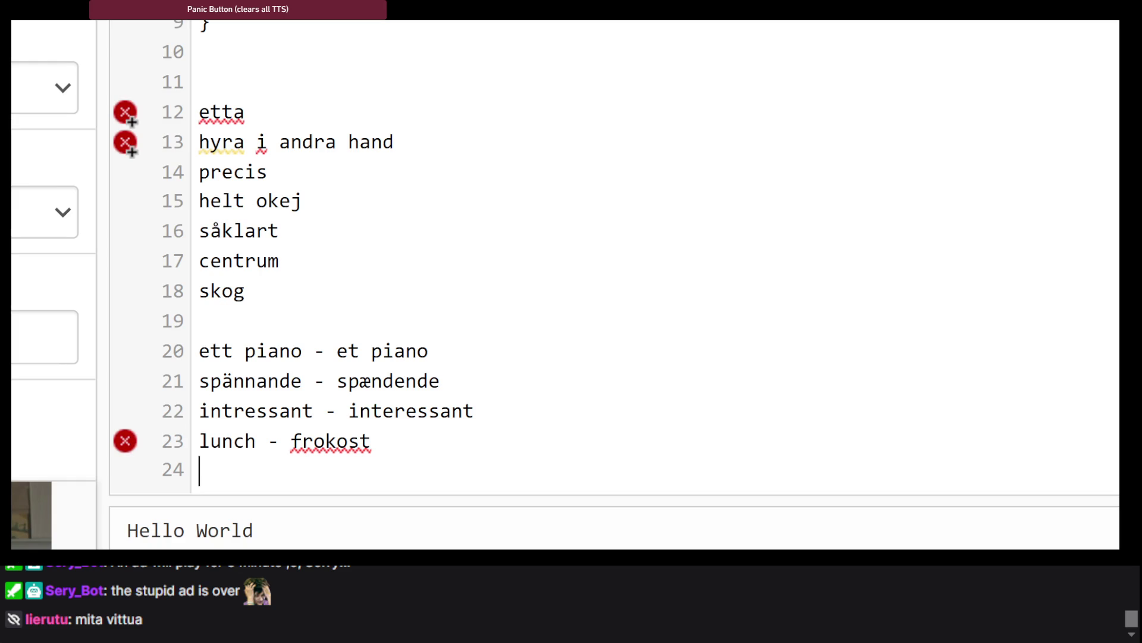